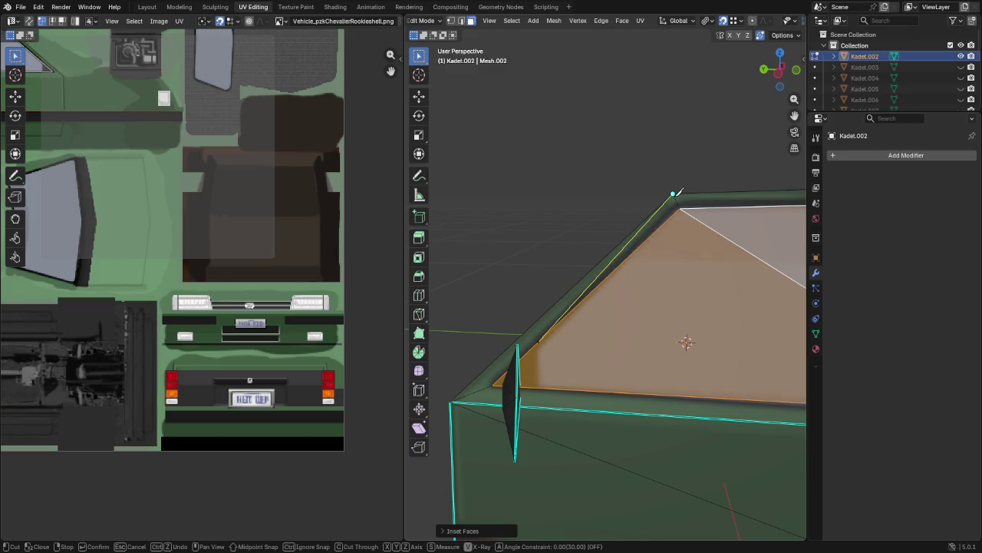
Step: Vertex-slide the door window's front corner vertex twice along its edges to meet the front corner
key(1)
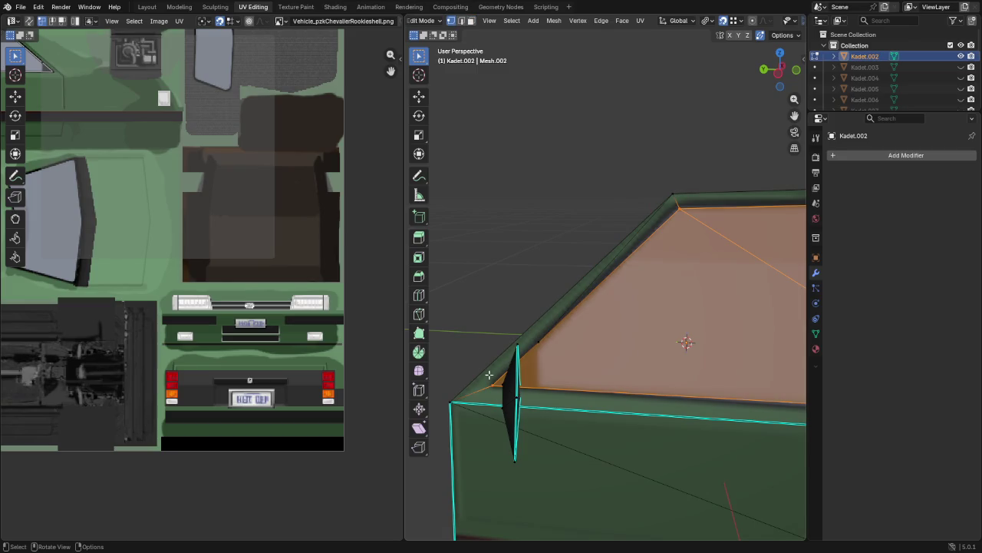
click(490, 381)
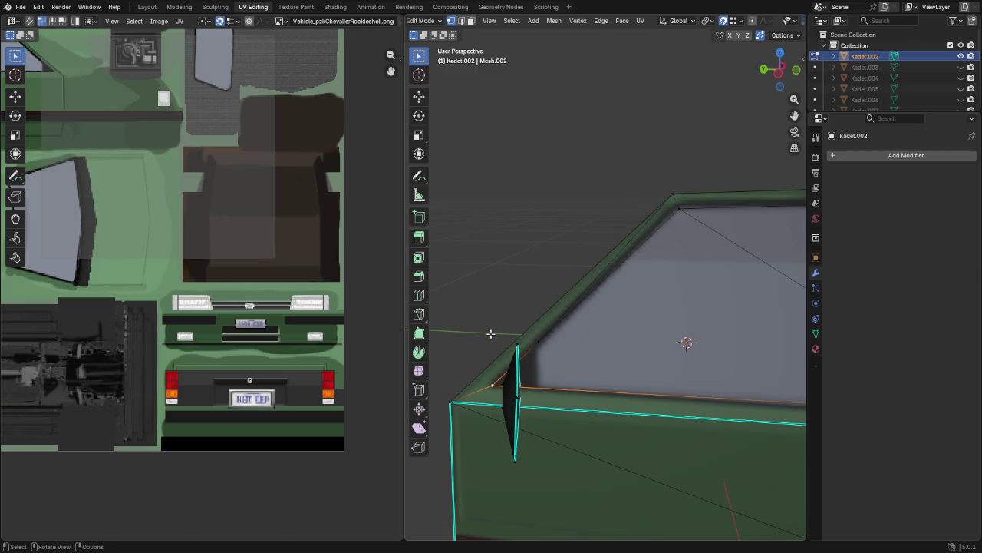
key(shift+v)
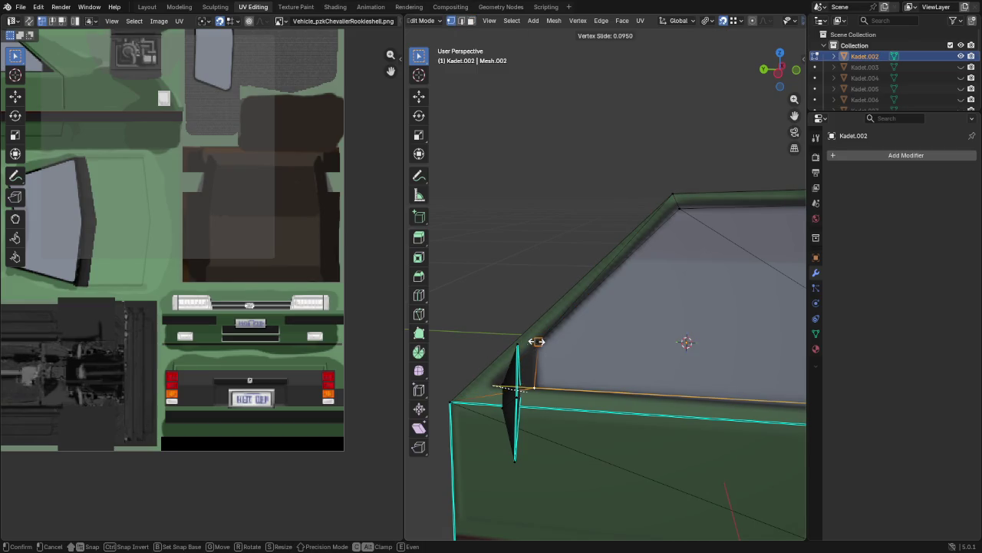
click(539, 344)
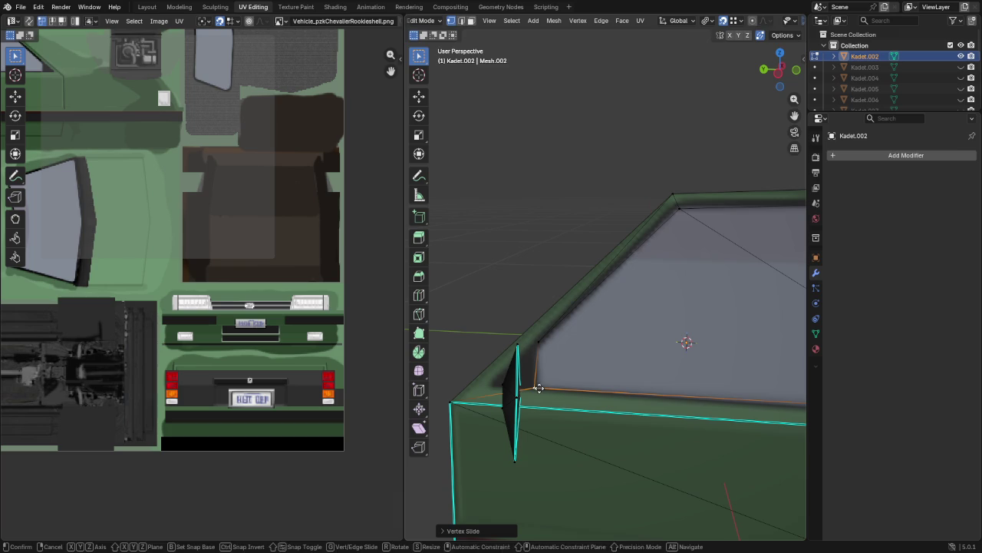
key(shift+v)
click(542, 388)
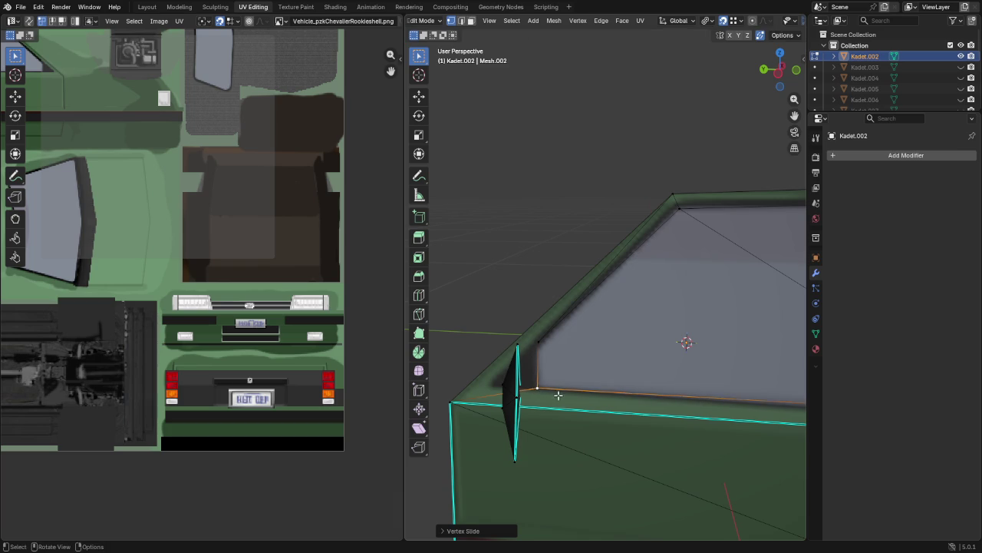
scroll(545, 391, down, 4)
mouse_move(553, 394)
middle_down()
mouse_move(567, 425)
mouse_move(605, 407)
middle_up()
Step: Show the door's UVs and move the first island corner onto the texture's window corner
key(a)
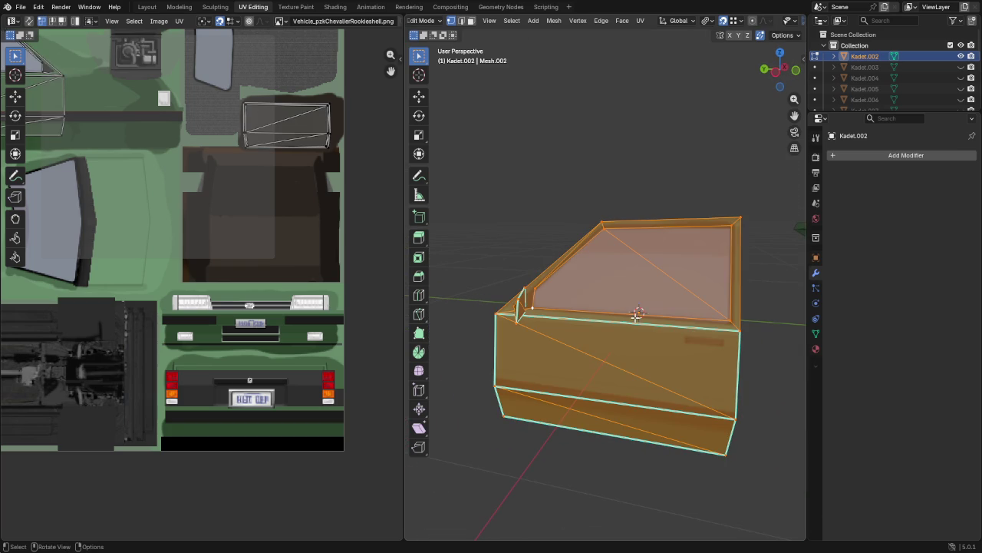
scroll(226, 196, down, 3)
scroll(217, 296, up, 2)
scroll(217, 297, up, 2)
scroll(237, 272, up, 2)
scroll(153, 342, up, 2)
scroll(366, 320, up, 2)
middle_drag(338, 328, 269, 303)
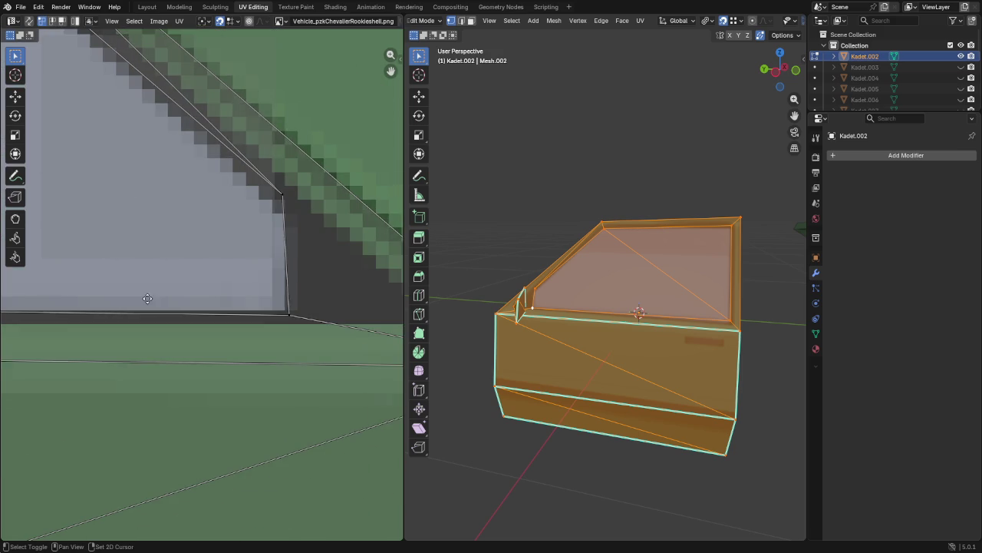
click(291, 316)
drag(291, 315, 283, 310)
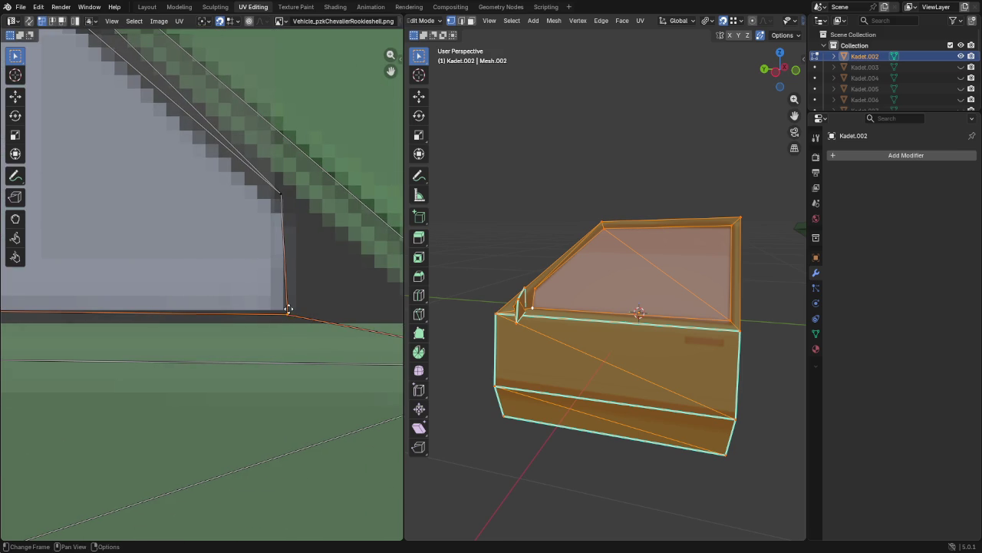
Step: Move the remaining UV island corners onto the texture's window and panel edges, then deselect
drag(281, 198, 282, 198)
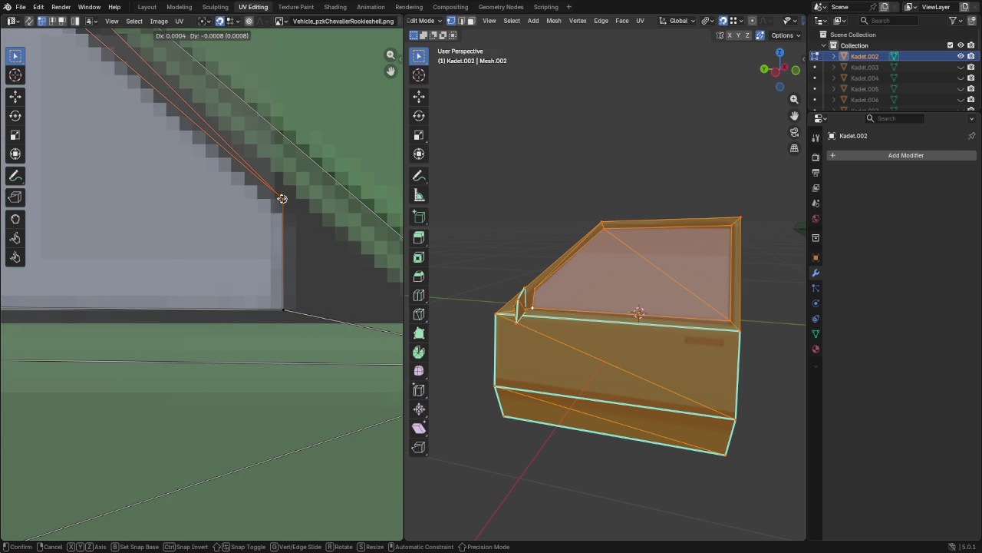
middle_drag(281, 210, 2, 244)
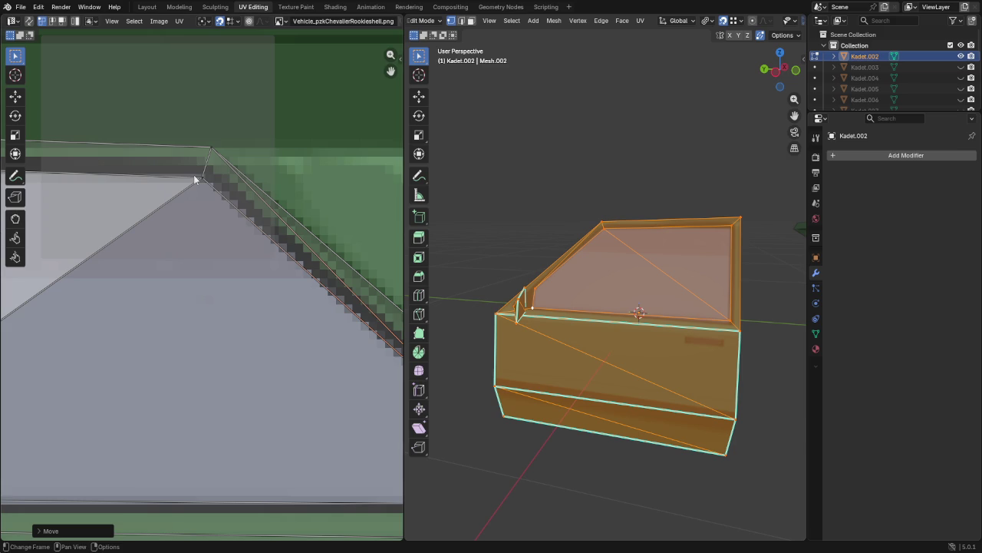
drag(195, 178, 205, 179)
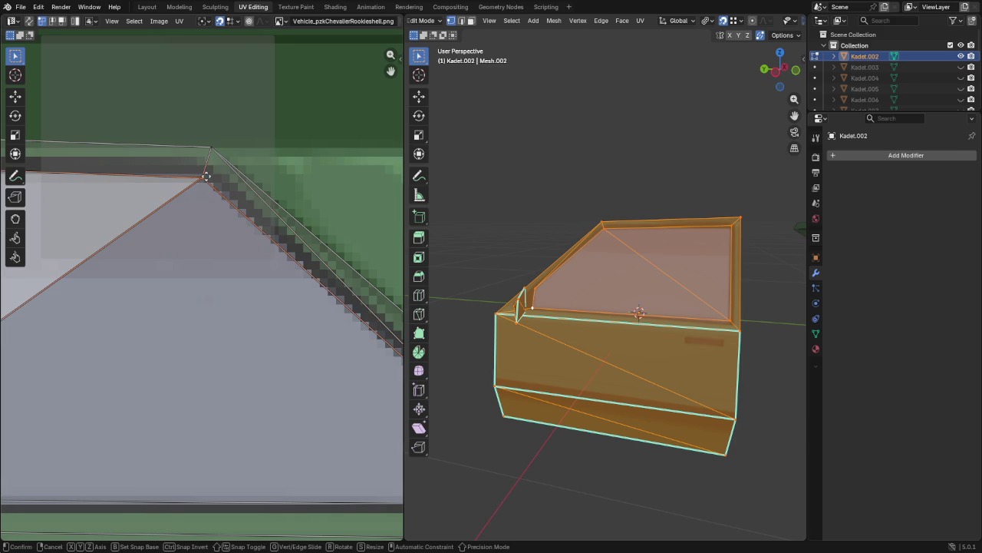
middle_drag(102, 286, 328, 296)
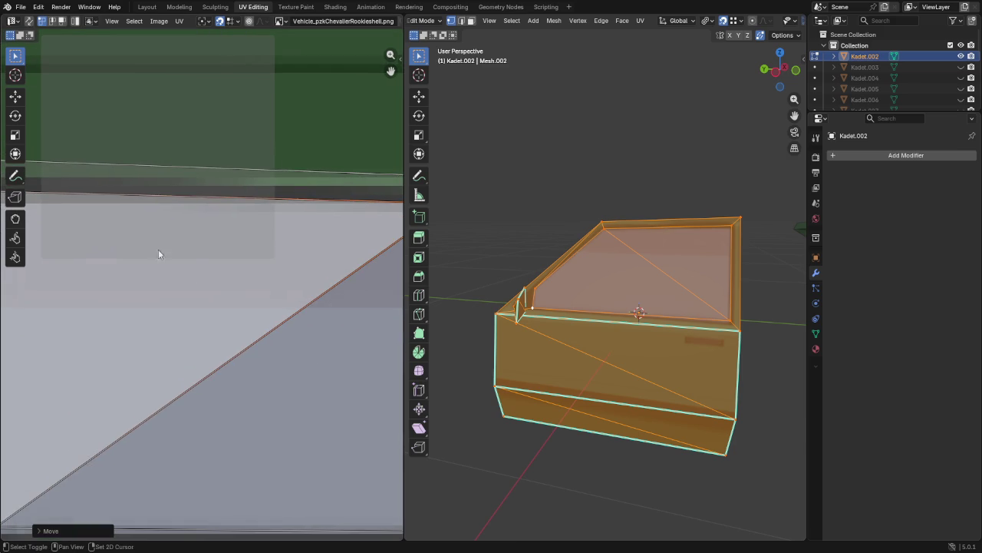
middle_drag(184, 259, 225, 177)
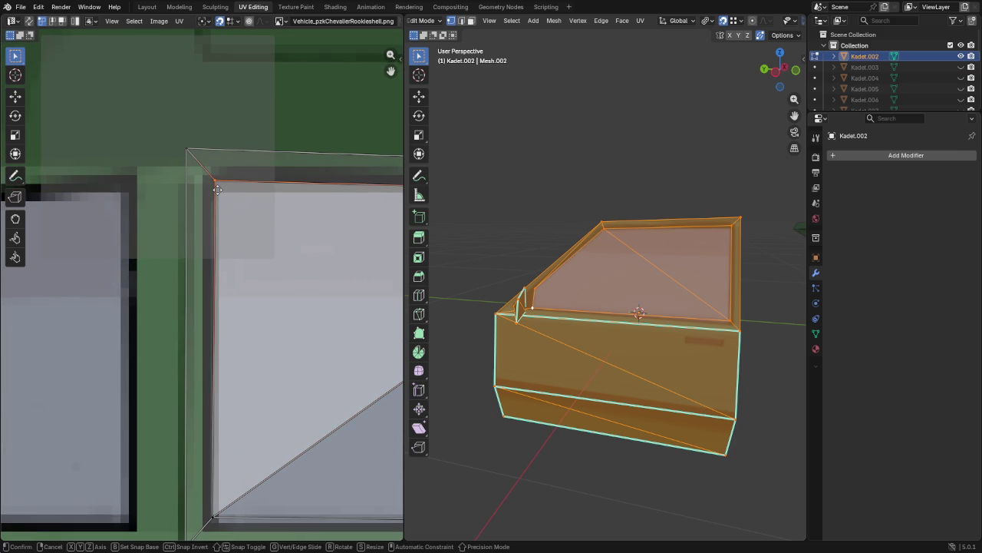
drag(221, 186, 226, 197)
middle_drag(225, 445, 207, 230)
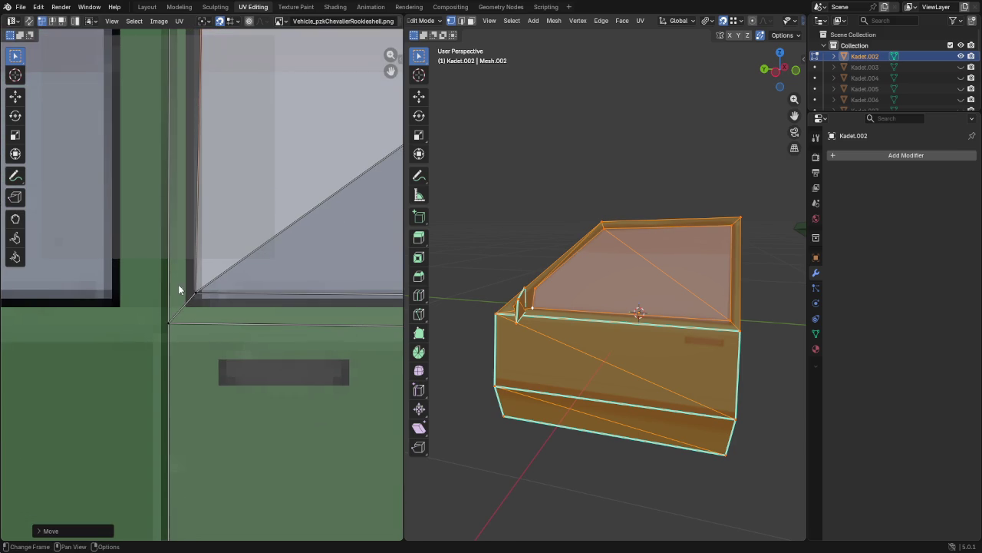
drag(200, 299, 202, 297)
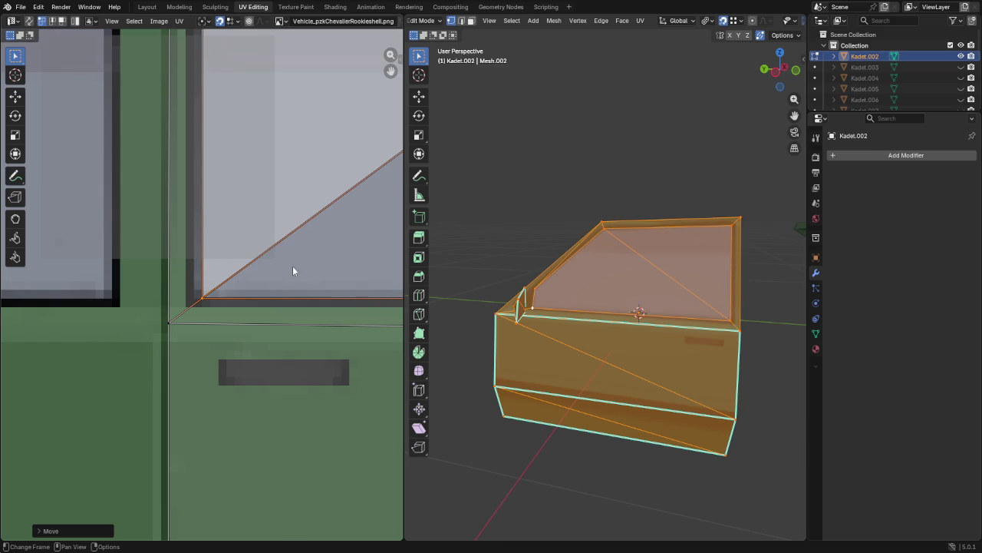
click(734, 296)
Step: Dissolve the diagonal edge so the two window triangles become one face
key(3)
click(660, 279)
shift+click(690, 262)
key(x)
click(656, 267)
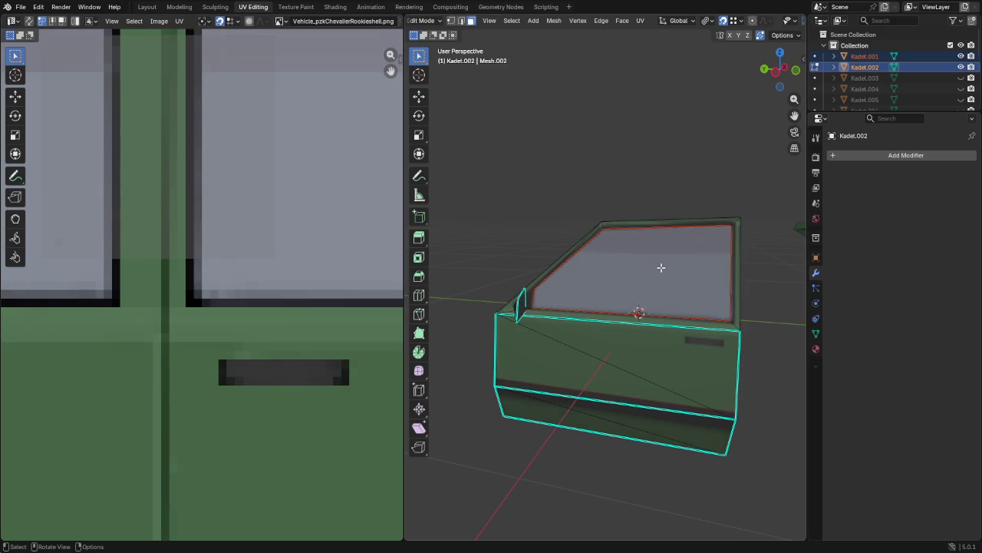
Step: Lift the window's ring of frame faces vertically above the door, trying the Knife then cancelling
alt+click(734, 220)
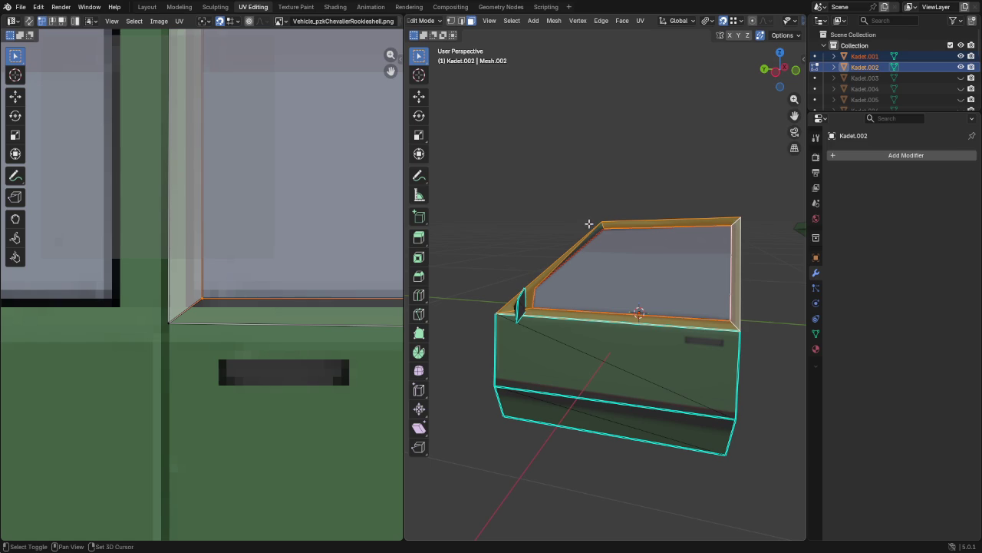
middle_drag(598, 228, 658, 306)
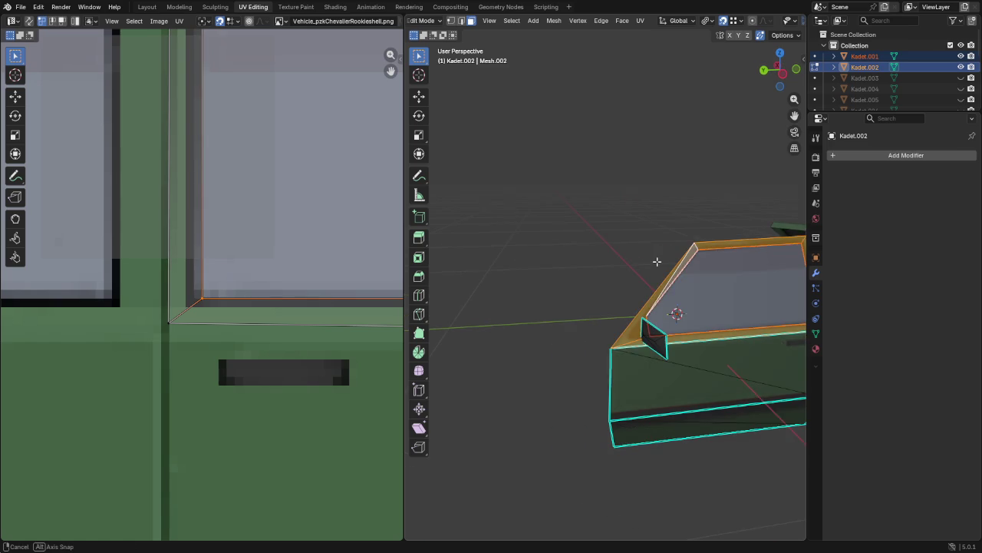
alt+click(657, 305)
click(658, 308)
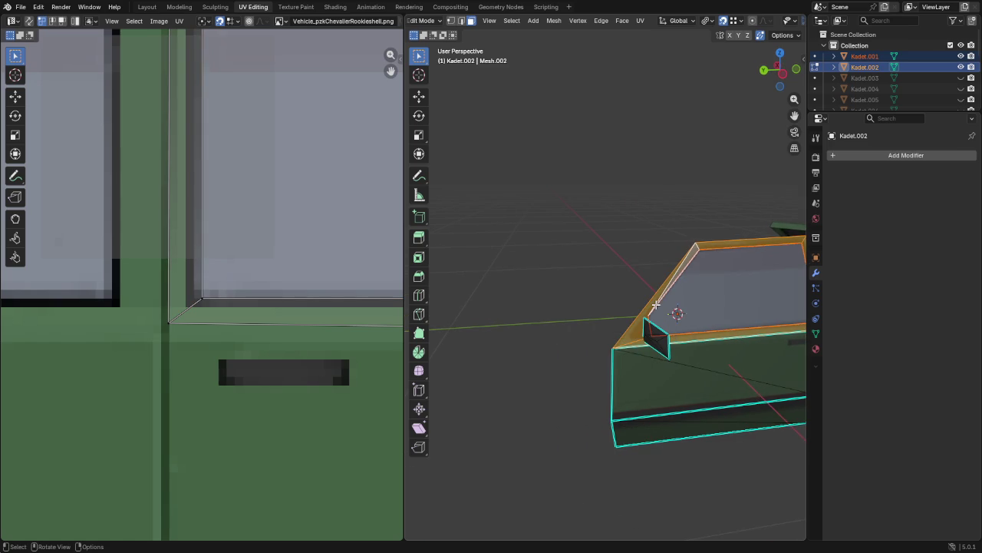
key(g)
key(z)
click(653, 230)
scroll(630, 292, down, 3)
mouse_move(629, 292)
middle_down()
mouse_move(605, 314)
mouse_move(540, 279)
middle_up()
key(k)
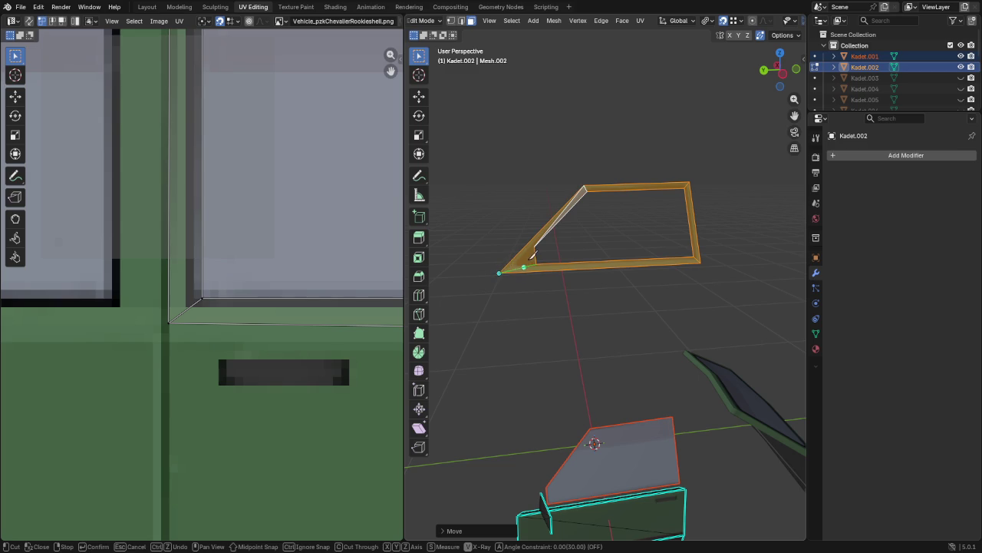
key(Escape)
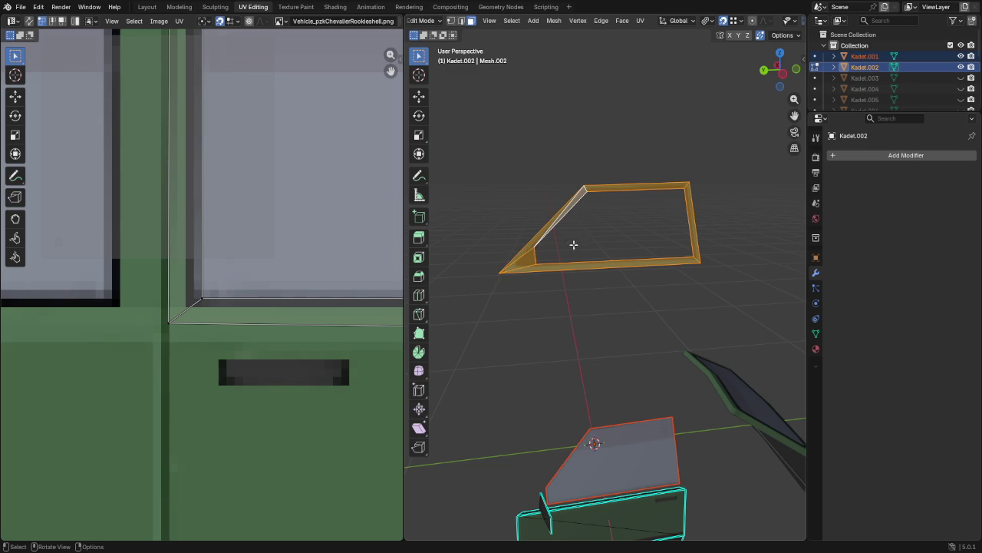
mouse_move(662, 265)
middle_down()
mouse_move(619, 263)
mouse_move(627, 274)
mouse_move(605, 264)
mouse_move(560, 282)
mouse_move(634, 278)
mouse_move(624, 274)
middle_up()
Step: Flip the window frame's normals and extrude it to give it thickness
key(alt+n)
click(600, 274)
key(e)
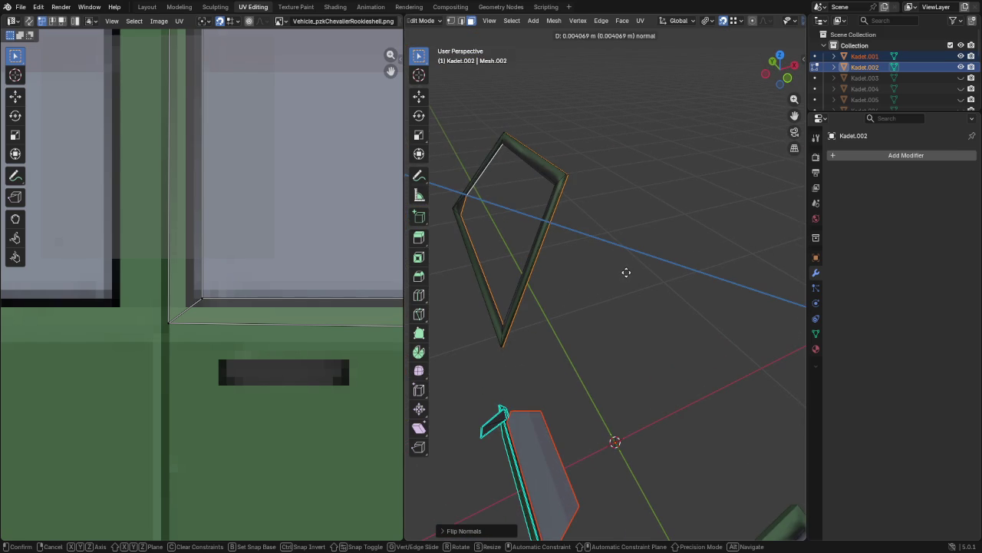
click(627, 272)
mouse_move(532, 347)
middle_down()
mouse_move(541, 340)
mouse_move(538, 295)
middle_up()
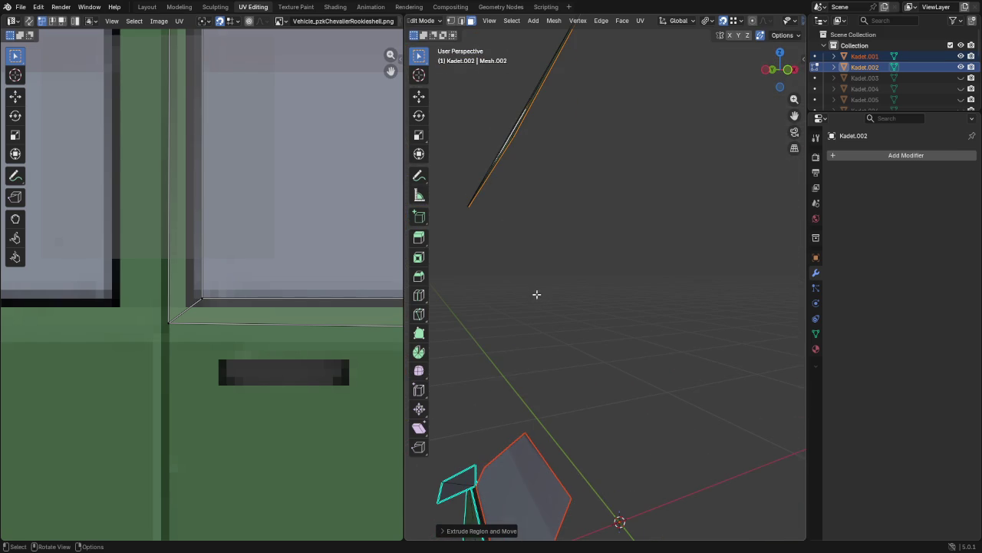
Step: Delete the thin extruded sliver and the long thin face along the door edge
click(501, 154)
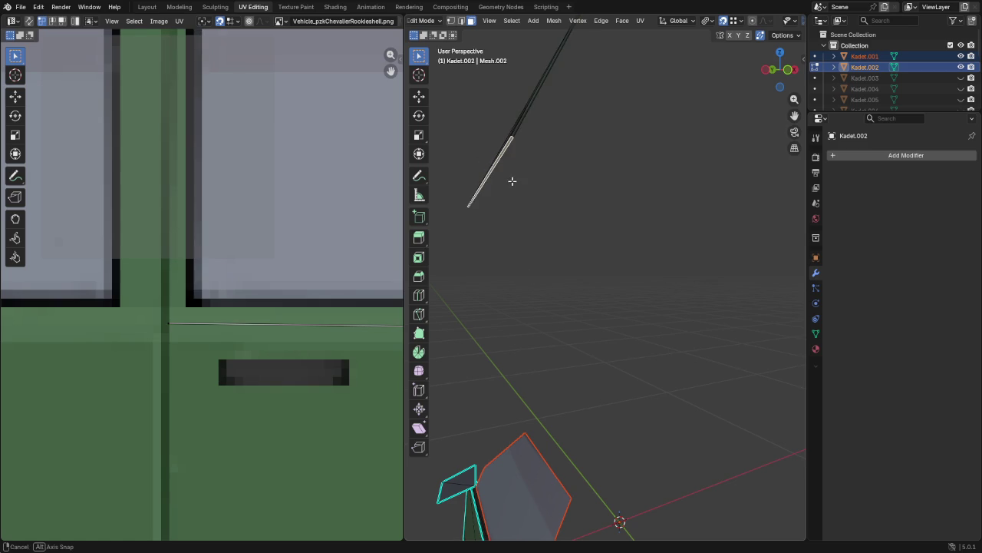
key(x)
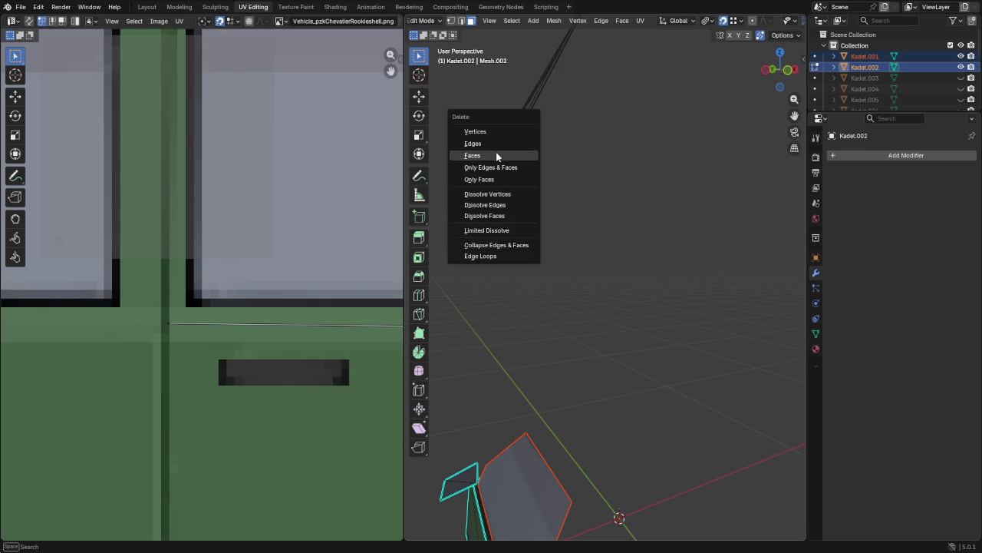
click(496, 155)
mouse_move(561, 146)
middle_down()
mouse_move(563, 53)
mouse_move(591, 182)
mouse_move(525, 343)
middle_up()
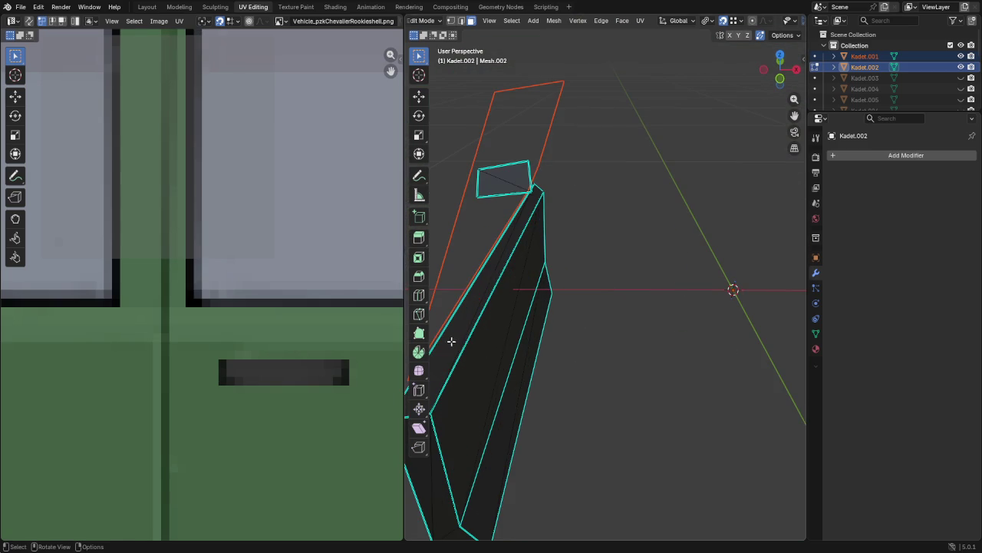
shift+click(530, 212)
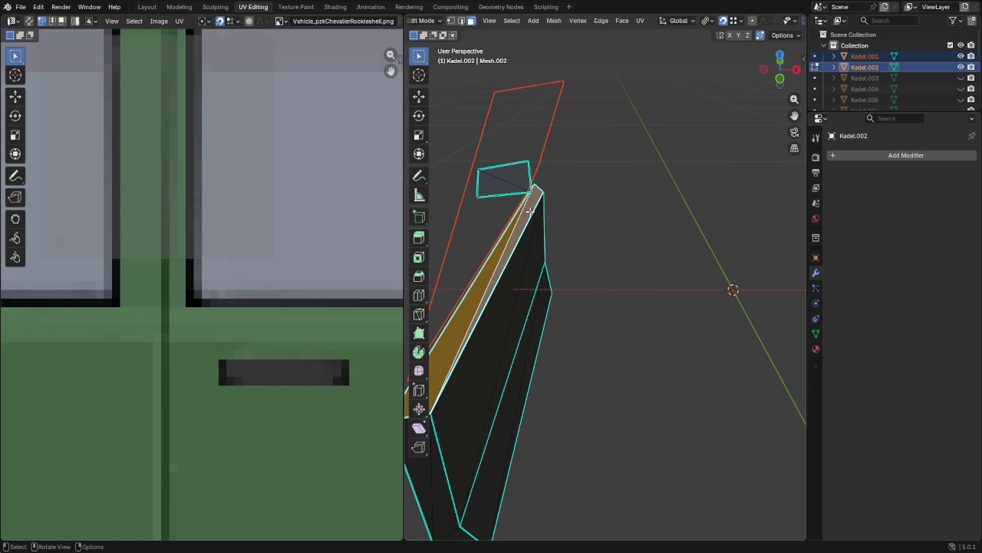
key(x)
click(529, 211)
Step: Select the whole connected window frame from one of its vertices
mouse_move(529, 212)
middle_down()
mouse_move(658, 442)
mouse_move(677, 347)
middle_up()
click(657, 257)
key(ctrl+l)
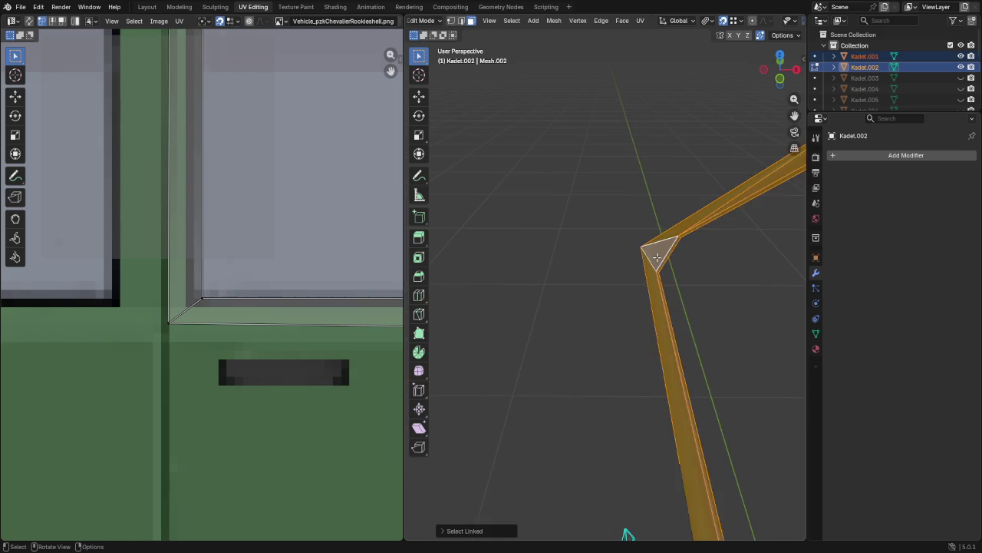
Step: Lower the window frame vertically down onto the door
scroll(657, 257, down, 3)
key(g)
key(z)
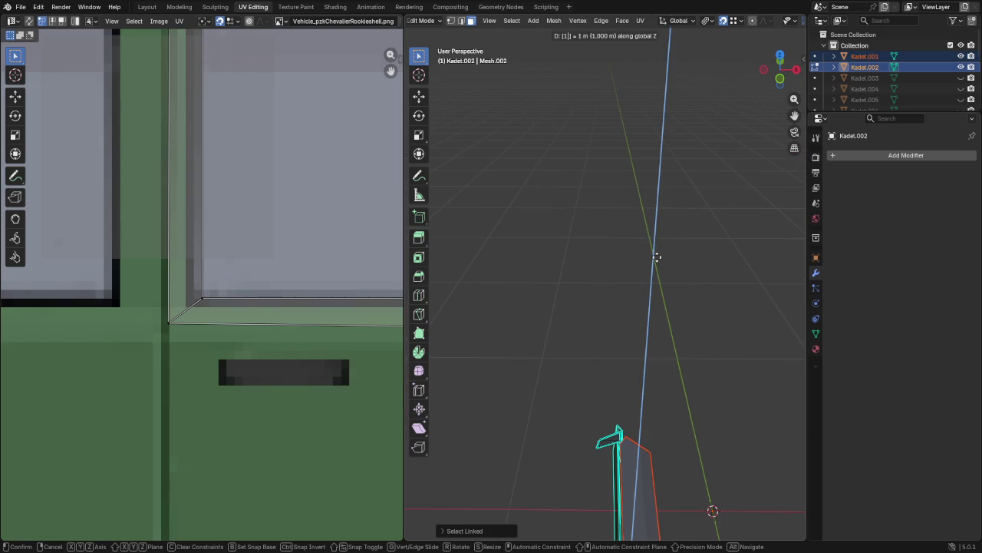
click(657, 257)
scroll(665, 424, down, 3)
mouse_move(666, 425)
middle_down()
mouse_move(647, 128)
mouse_move(641, 215)
middle_up()
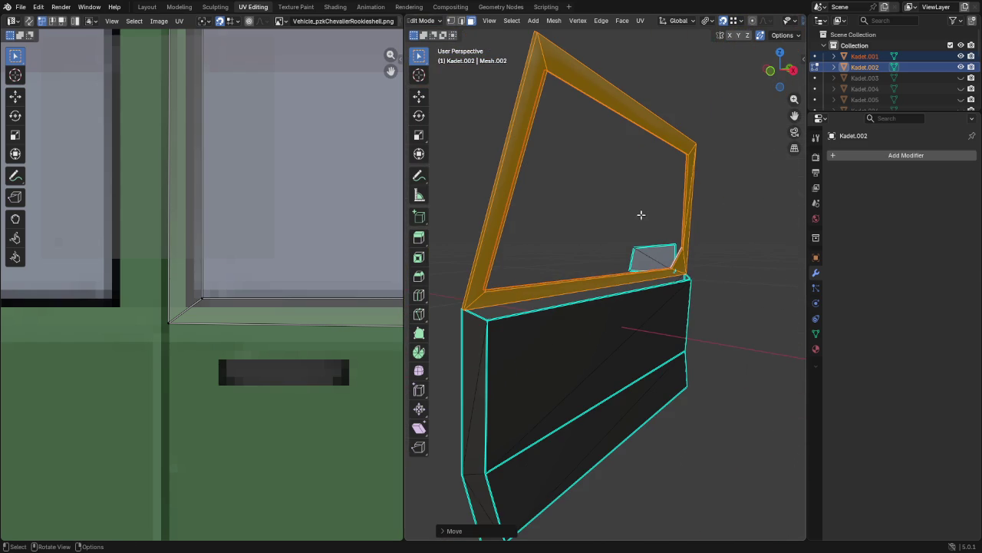
Step: Snap the frame's front and right corner vertices onto the door panel's top corners
click(469, 309)
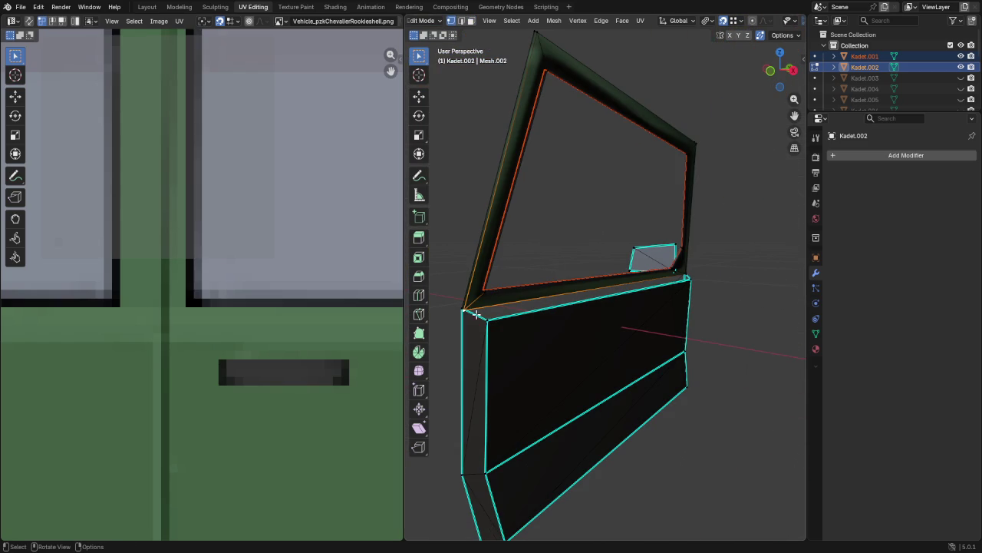
key(g)
click(495, 322)
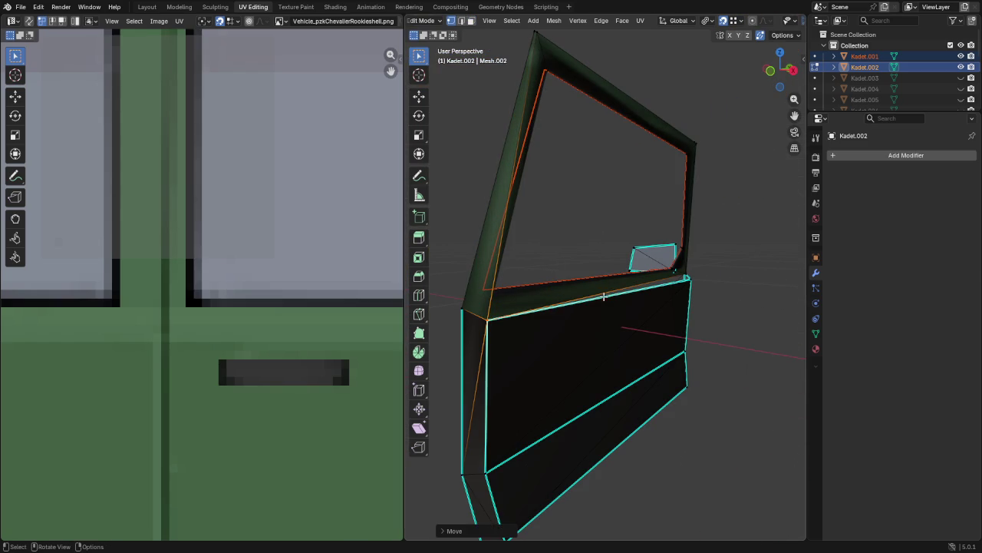
click(688, 272)
key(g)
click(690, 278)
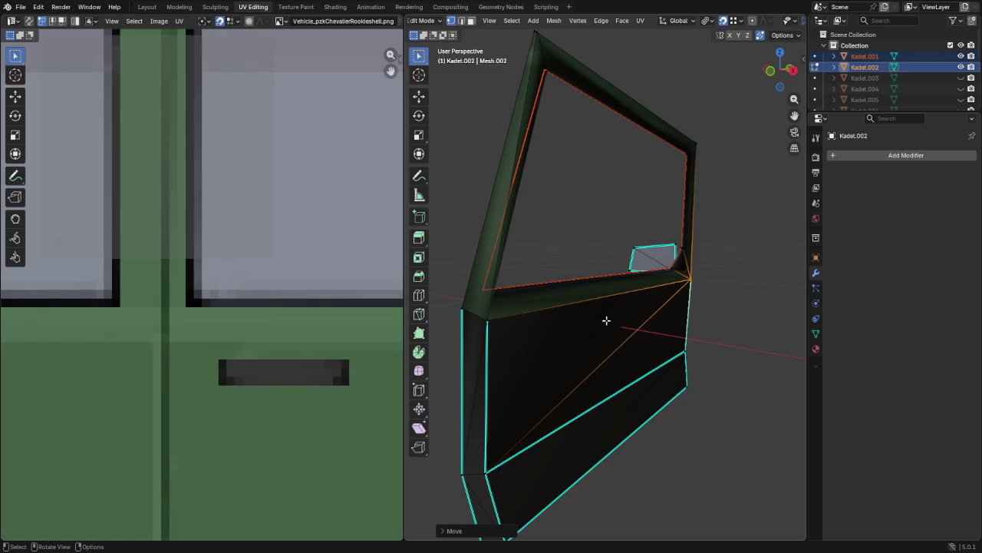
Step: Select the window-frame edge loop and move it into its new position
alt+click(675, 267)
alt+click(674, 264)
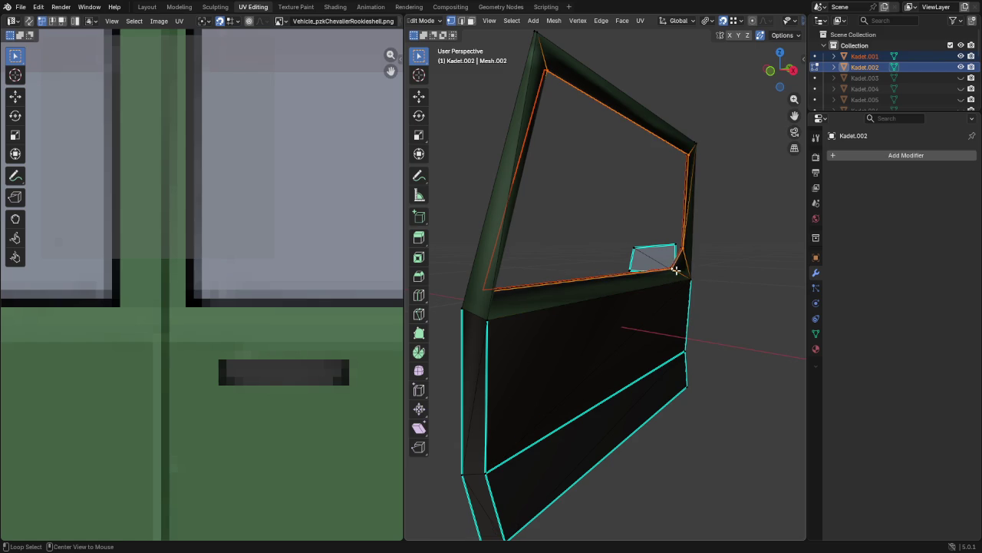
key(g)
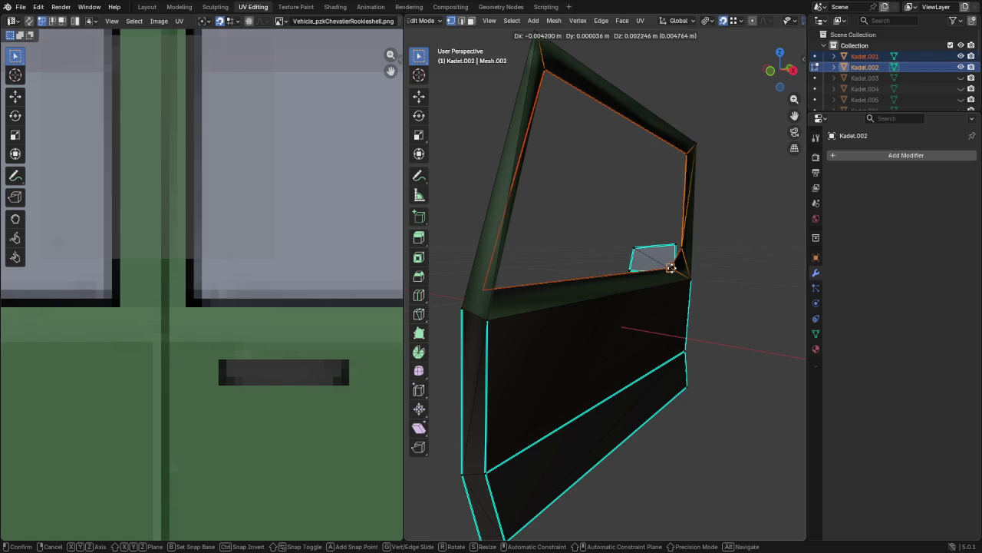
click(671, 268)
mouse_move(620, 351)
middle_down()
mouse_move(606, 361)
mouse_move(623, 383)
mouse_move(600, 364)
mouse_move(600, 319)
middle_up()
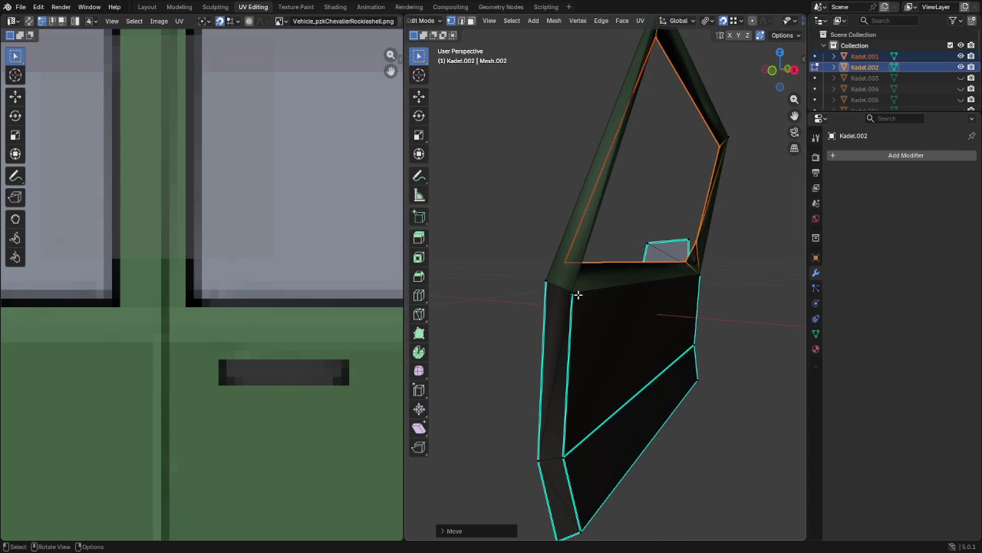
Step: Select the lower door vertices in front ortho view with Trunk_obj and RearWindow_obj hidden
shift+click(578, 295)
shift+click(703, 275)
key(KP_1)
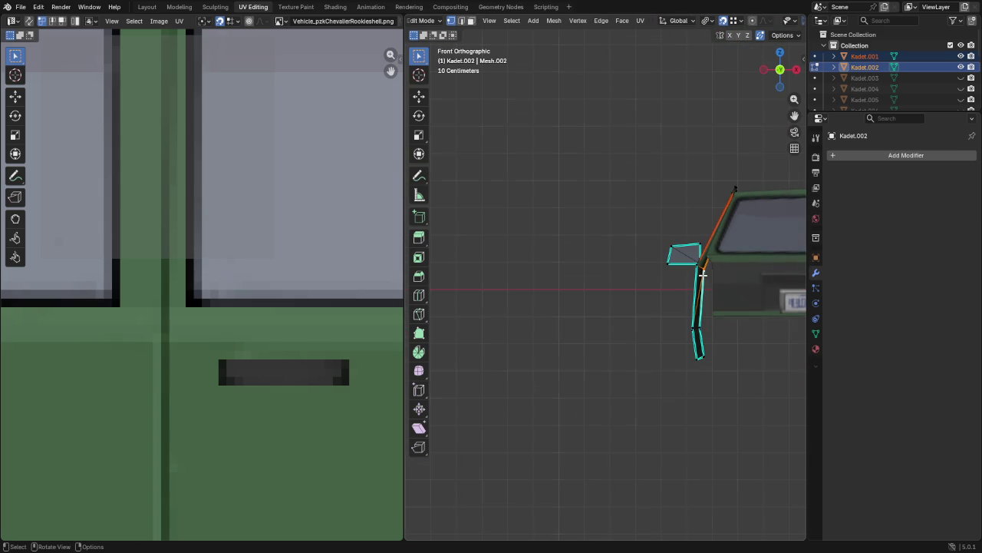
shift+middle_drag(702, 275, 572, 283)
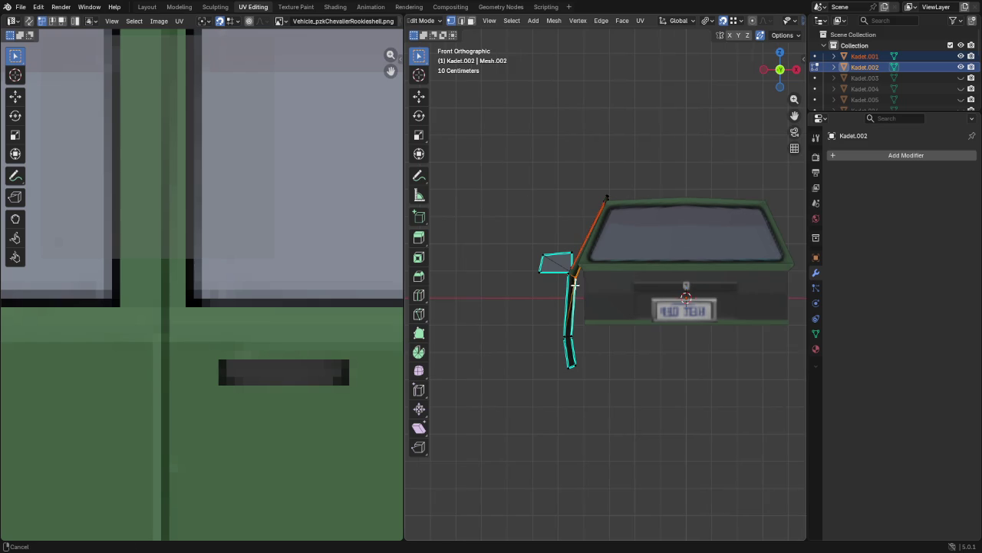
scroll(921, 81, down, 3)
scroll(931, 80, down, 2)
click(959, 98)
click(960, 77)
scroll(619, 265, up, 1)
scroll(632, 244, up, 1)
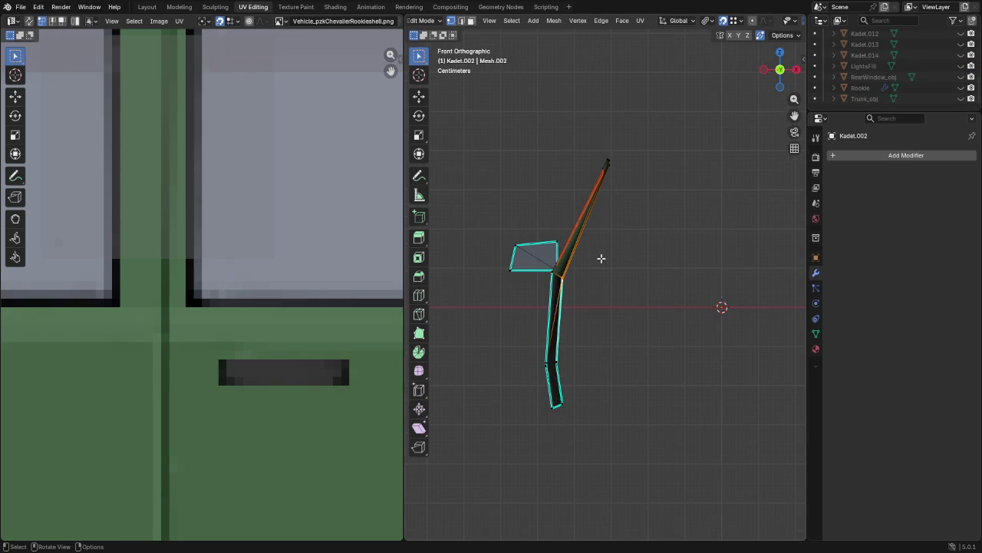
Step: Flatten the selected vertices into one line with an S Shift+Y scale, then shift them along X
key(s)
key(shift+y)
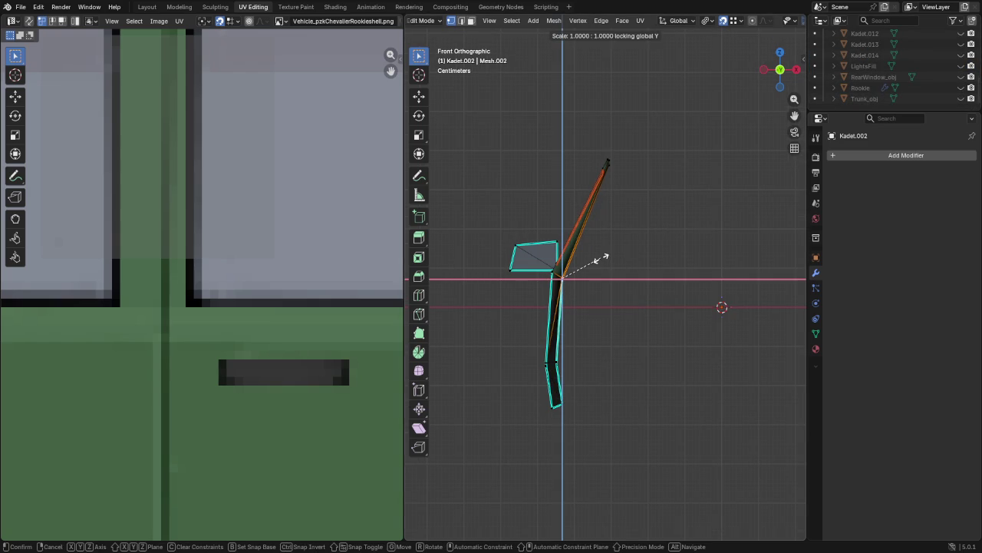
key(Return)
key(g)
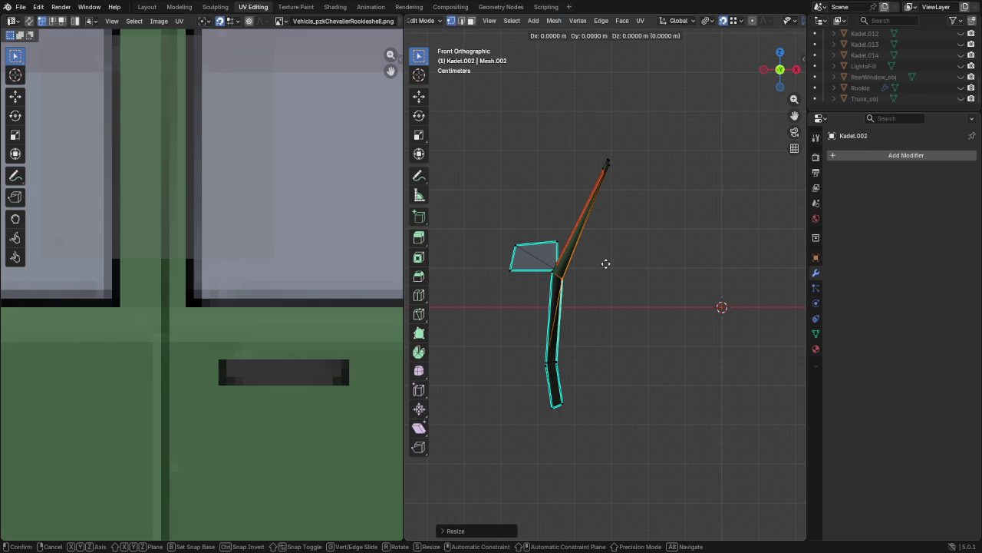
key(x)
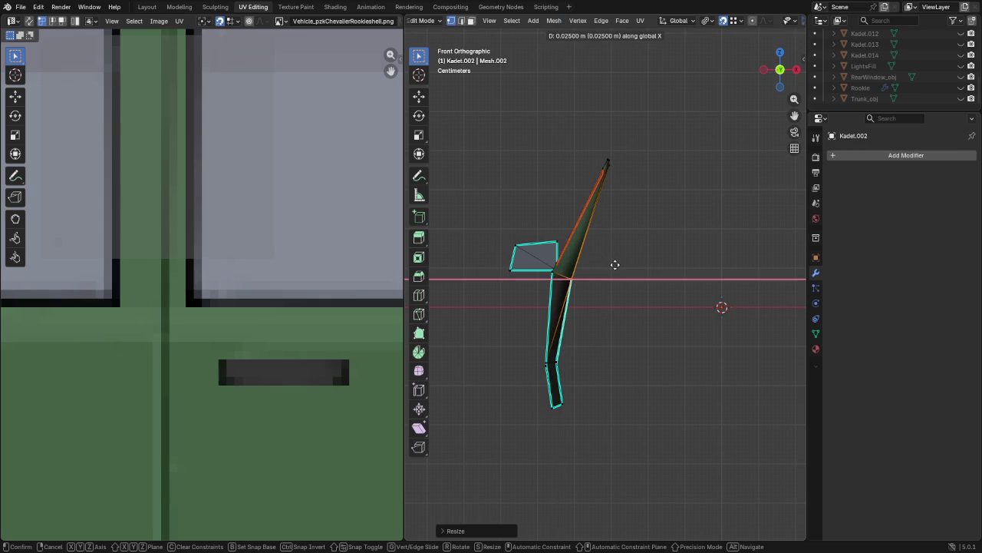
click(620, 265)
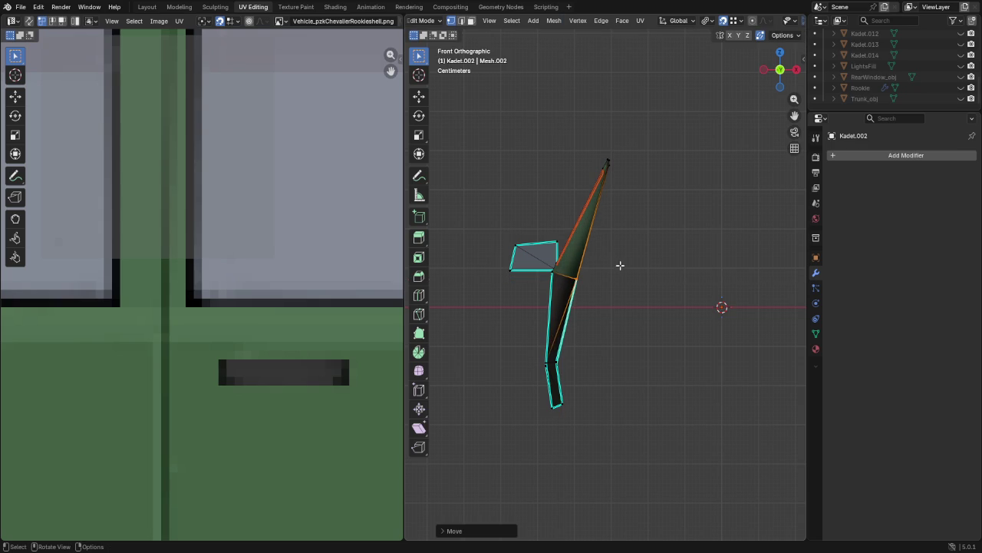
Step: Scale another vertex selection along Z, then move it along X and Z beneath the frame
shift+click(559, 365)
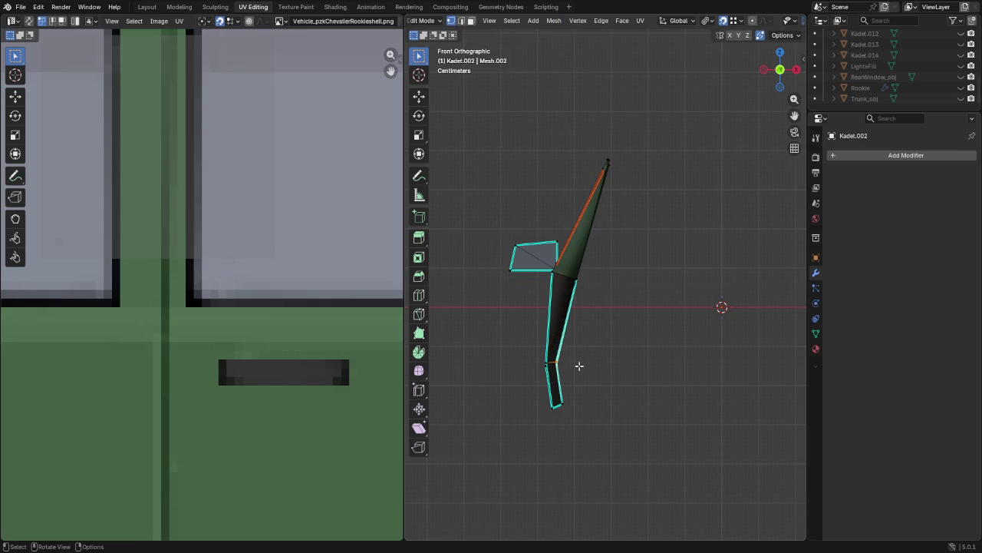
key(s)
key(z)
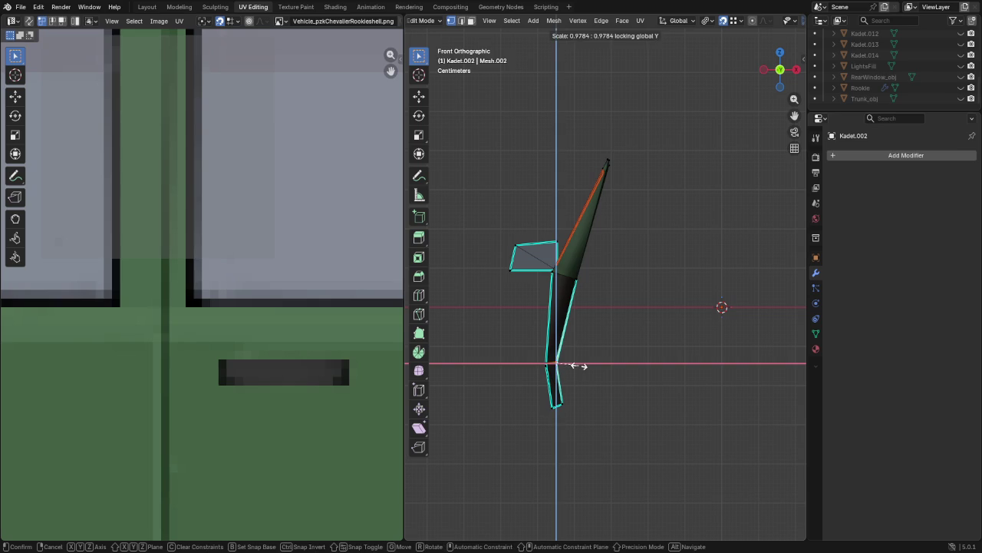
click(577, 367)
key(g)
key(x)
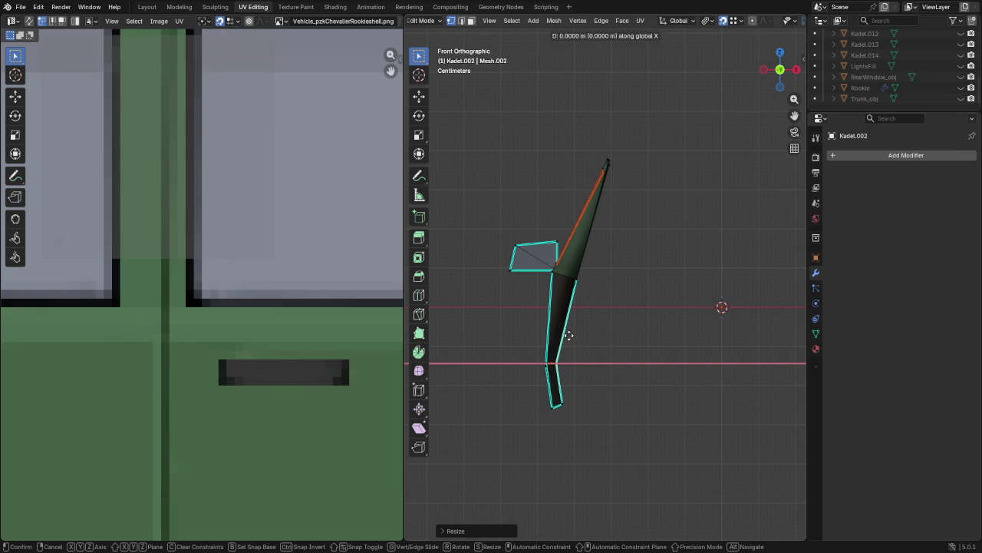
click(577, 279)
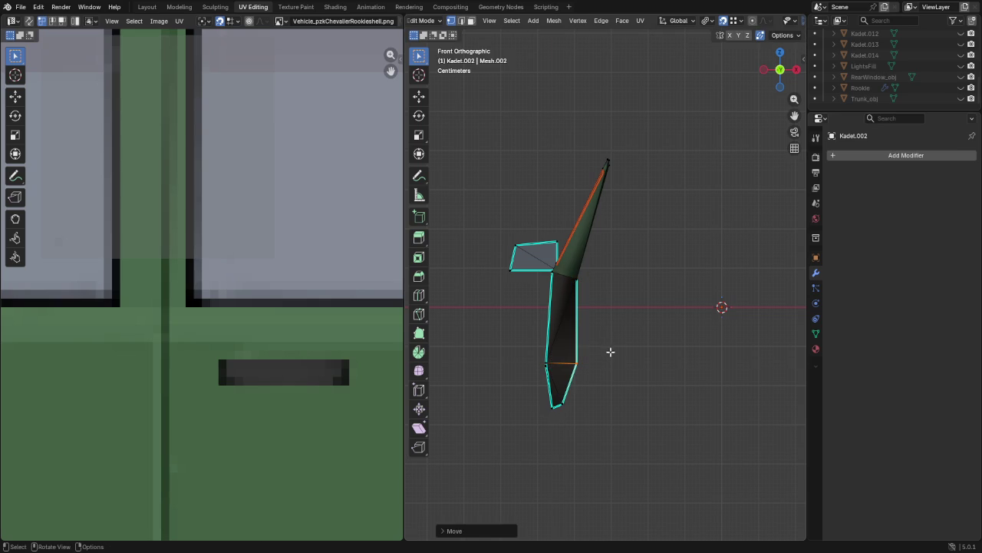
key(g)
key(z)
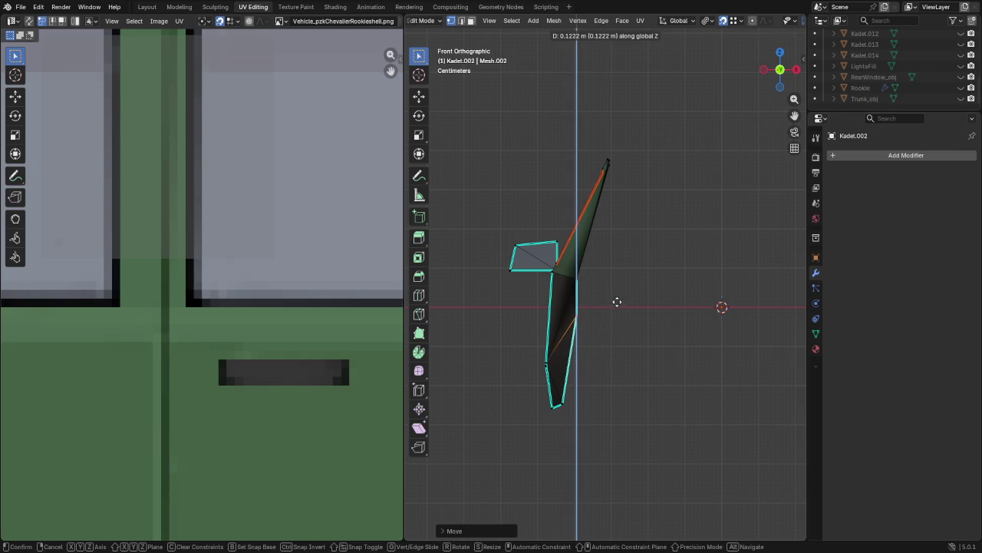
click(618, 297)
scroll(579, 379, down, 1)
mouse_move(614, 363)
middle_down()
mouse_move(630, 356)
mouse_move(465, 342)
mouse_move(519, 335)
mouse_move(537, 310)
mouse_move(530, 302)
mouse_move(557, 329)
mouse_move(612, 351)
mouse_move(665, 334)
mouse_move(487, 362)
middle_up()
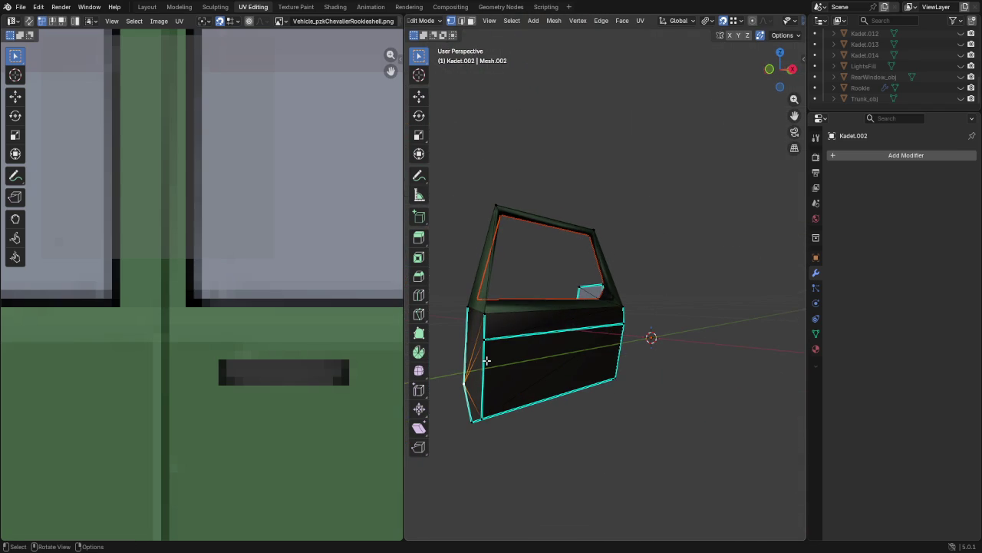
Step: Mark the whole door mesh's edges sharp with Set Sharpness by Angle
key(ctrl+l)
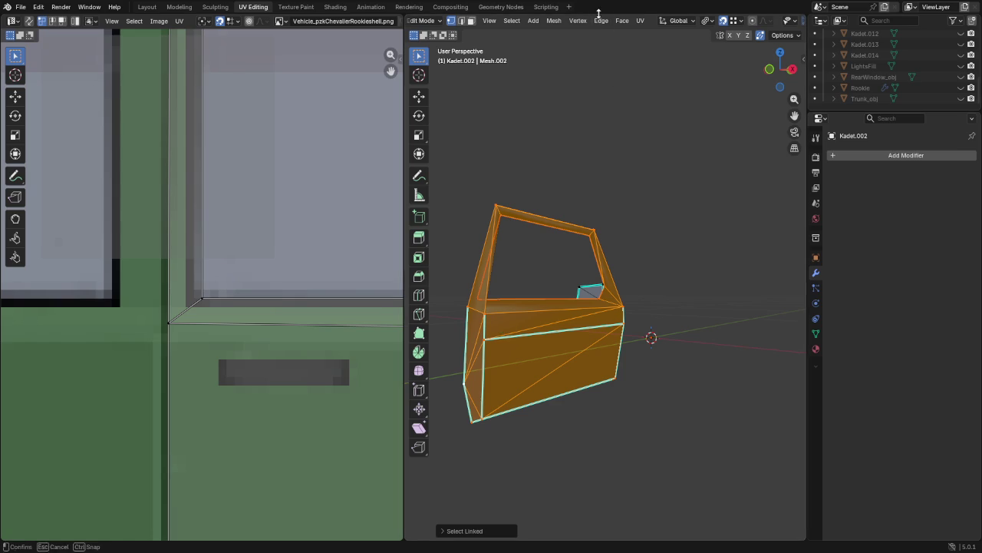
click(601, 20)
click(664, 272)
mouse_move(664, 273)
middle_down()
mouse_move(501, 337)
mouse_move(702, 366)
mouse_move(697, 346)
middle_up()
Step: Slide the front window-frame corner vertex along its edge to tidy the corner
scroll(643, 230, up, 2)
scroll(588, 230, up, 3)
scroll(572, 231, up, 3)
mouse_move(571, 231)
middle_down()
mouse_move(485, 182)
mouse_move(449, 189)
mouse_move(577, 195)
mouse_move(615, 217)
mouse_move(611, 190)
mouse_move(673, 191)
mouse_move(778, 219)
mouse_move(719, 254)
middle_up()
key(k)
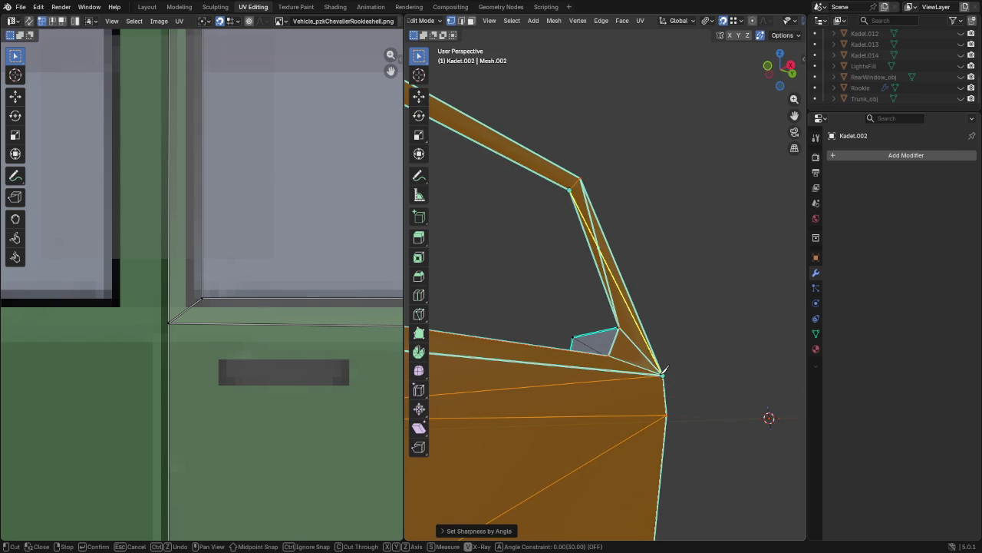
key(Return)
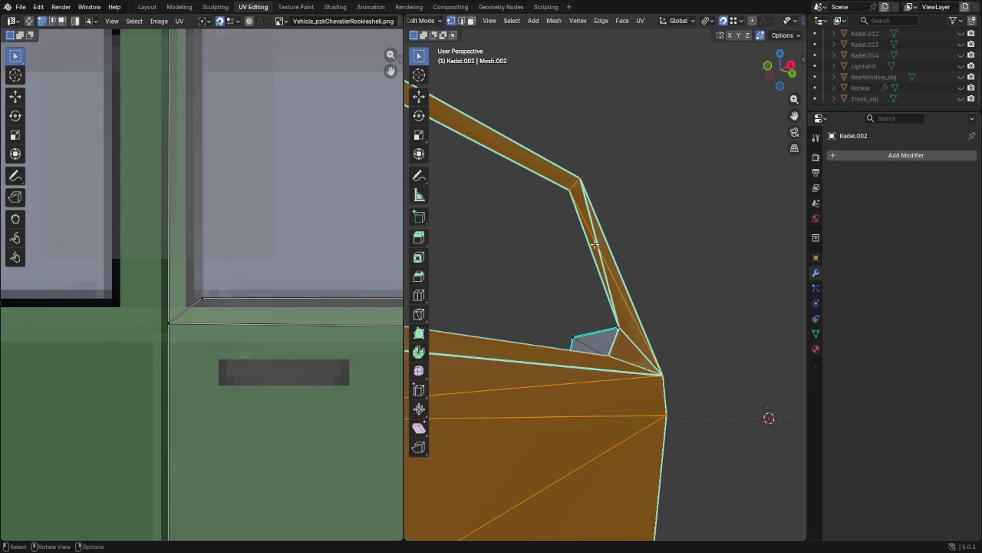
click(595, 244)
key(shift+v)
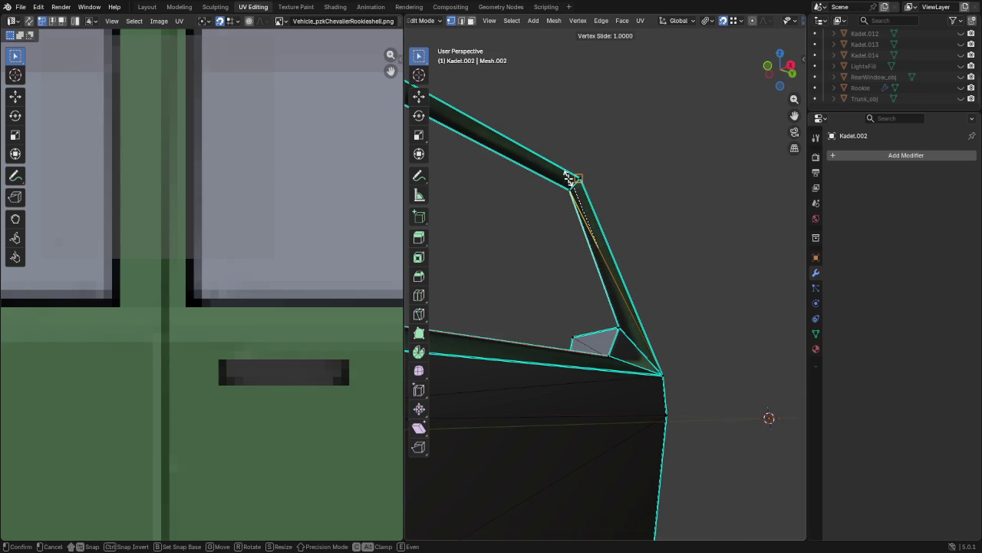
click(631, 231)
mouse_move(631, 231)
middle_down()
mouse_move(588, 226)
mouse_move(559, 235)
mouse_move(765, 258)
mouse_move(783, 272)
mouse_move(742, 300)
mouse_move(700, 302)
mouse_move(634, 263)
mouse_move(636, 228)
mouse_move(760, 237)
mouse_move(660, 230)
middle_up()
Step: Reselect the door mesh and reapply Set Sharpness by Angle, then deselect
key(a)
key(alt+a)
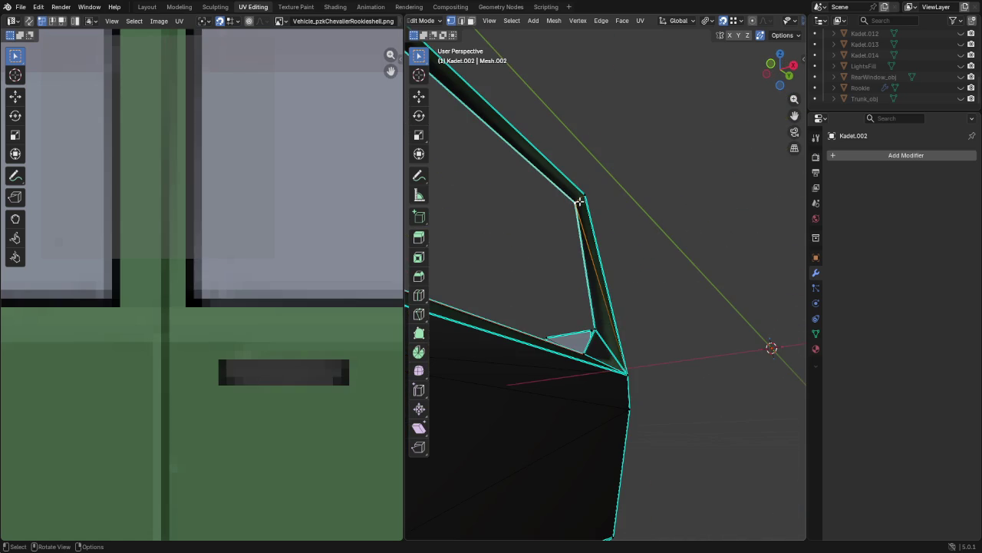
key(l)
click(603, 21)
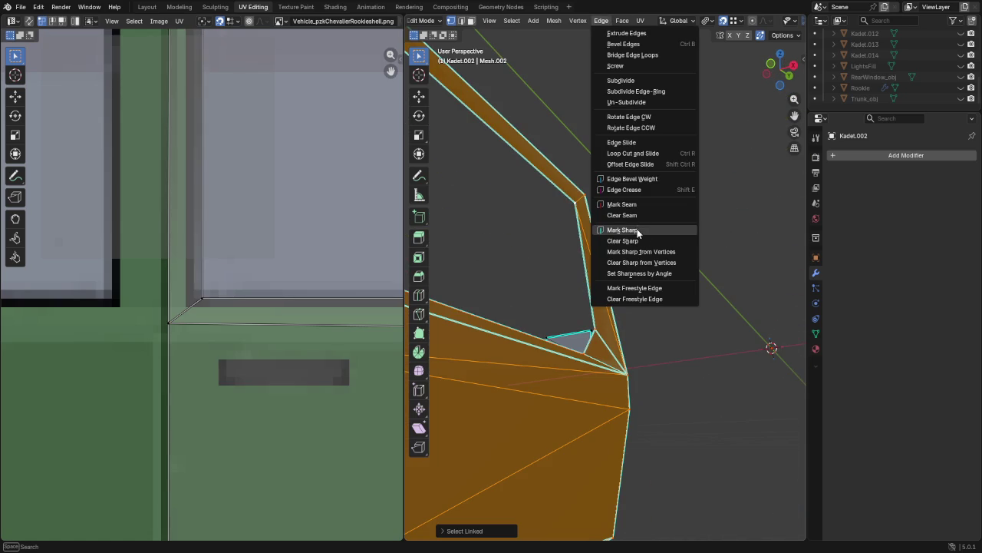
click(659, 274)
key(alt+a)
mouse_move(533, 276)
middle_down()
mouse_move(549, 306)
mouse_move(545, 287)
mouse_move(473, 276)
mouse_move(800, 284)
mouse_move(706, 282)
mouse_move(702, 301)
mouse_move(677, 323)
mouse_move(612, 317)
middle_up()
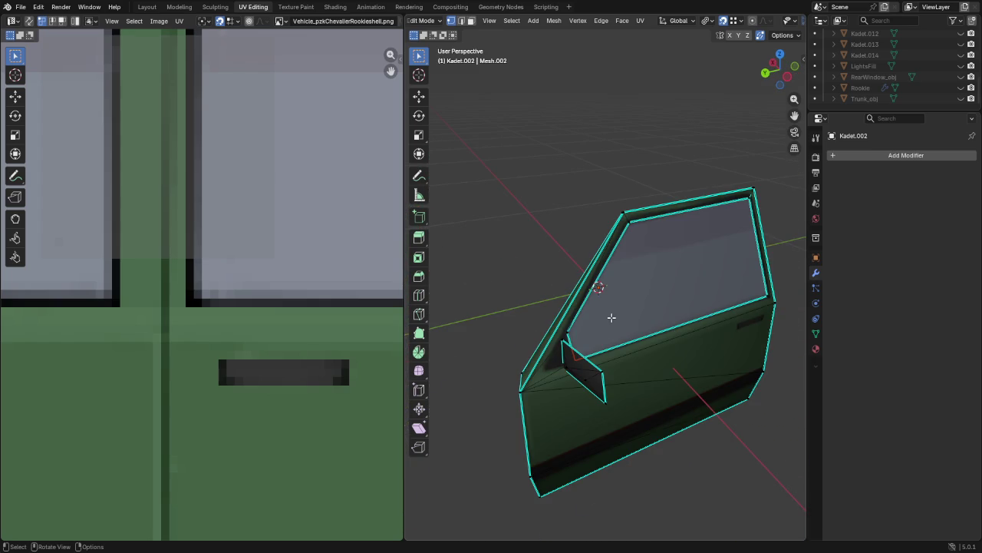
Step: Average the custom normals across the selected door body, then clear the selection
key(l)
key(alt+n)
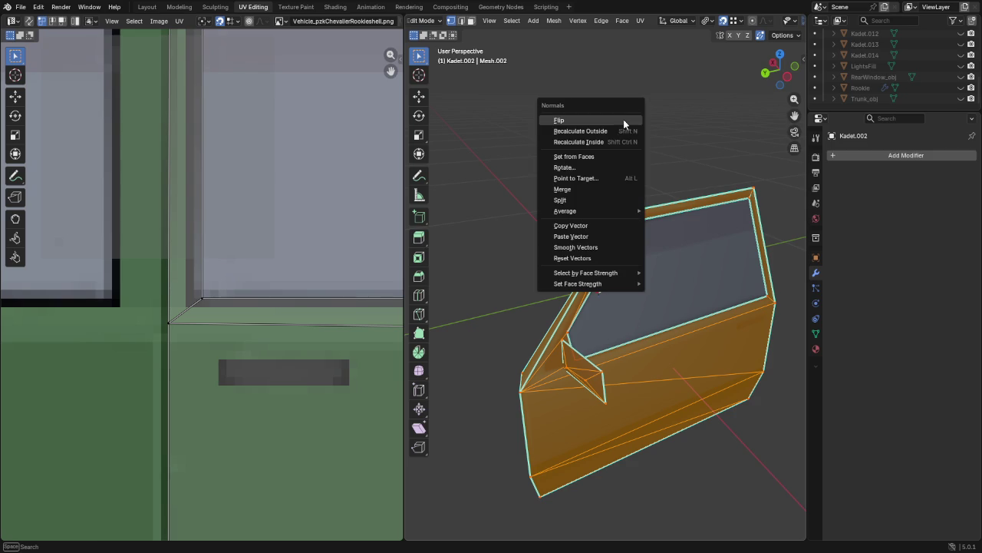
mouse_move(589, 211)
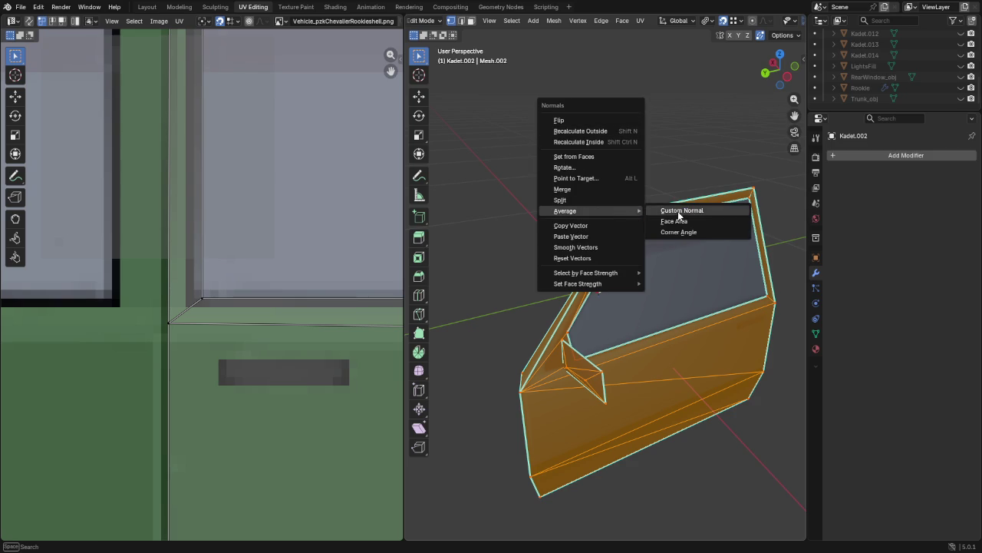
click(677, 223)
key(alt+a)
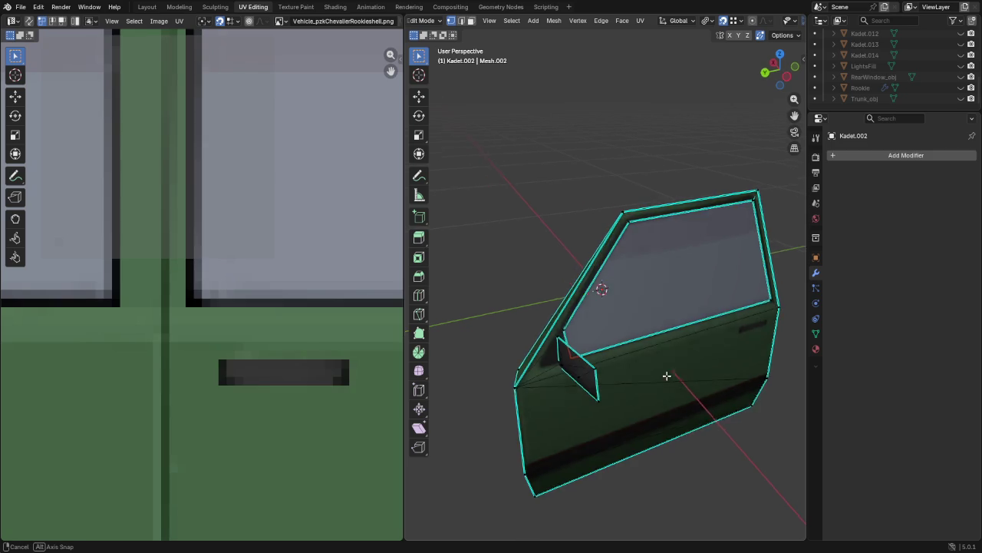
middle_drag(681, 374, 594, 351)
scroll(855, 95, up, 5)
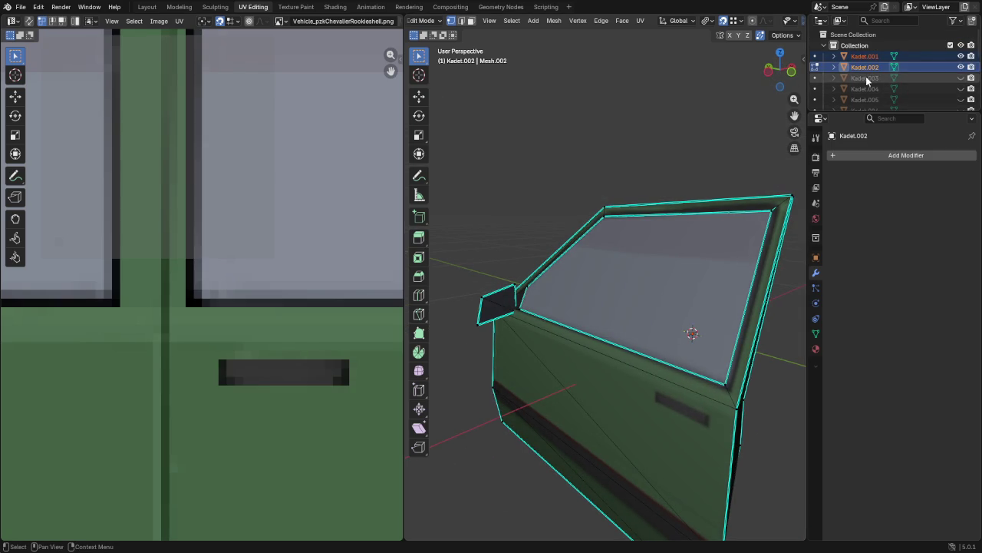
Step: Rename Kadet.002 to Door_FrontLeft_obj in the Outliner
key(Tab)
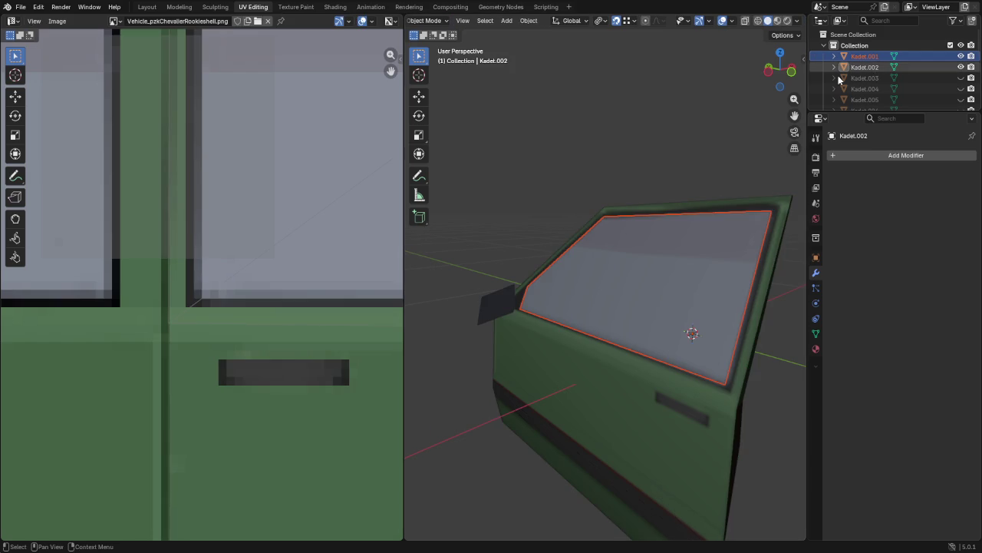
double_click(855, 68)
text(Door_FrontLeft_o)
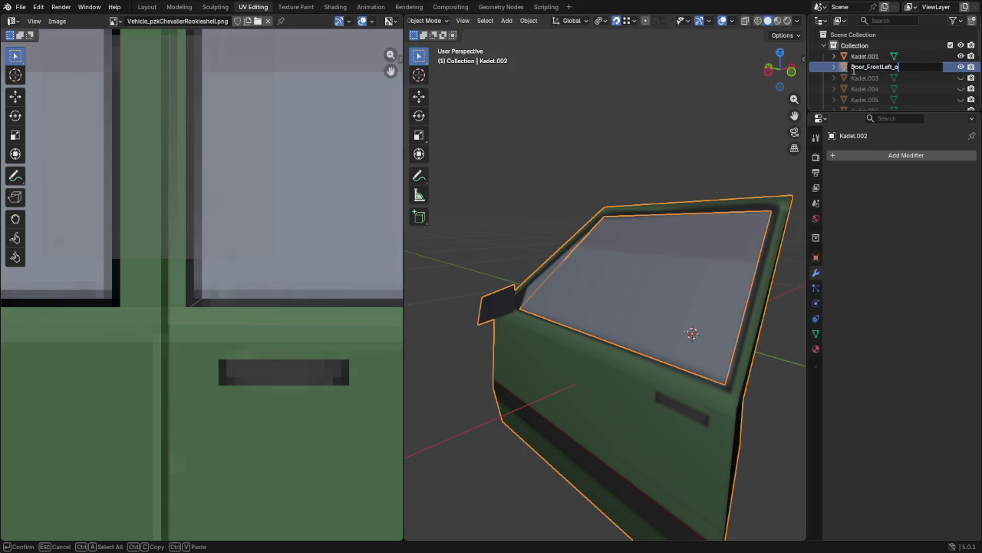
text(bj)
key(Return)
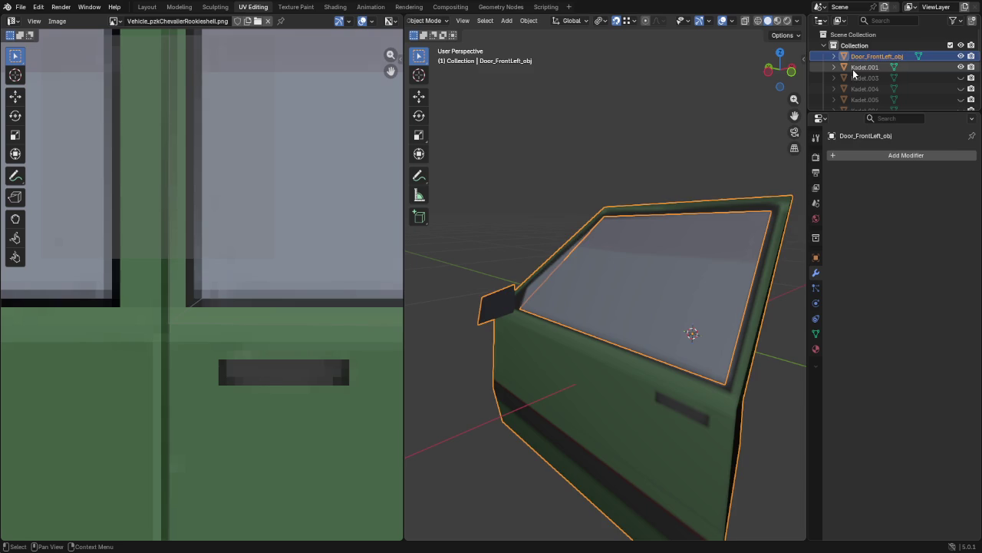
Step: Average all of Kadet.001's window normals by face area
click(855, 67)
key(Tab)
key(a)
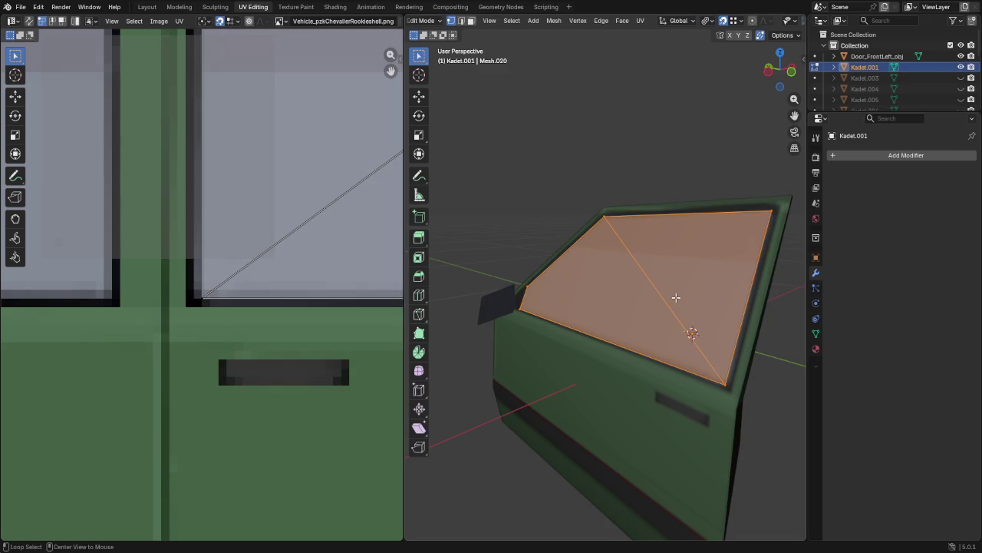
key(alt+n)
click(717, 309)
Step: Duplicate the window face in place and flip its normals
key(shift+d)
key(Escape)
key(alt+n)
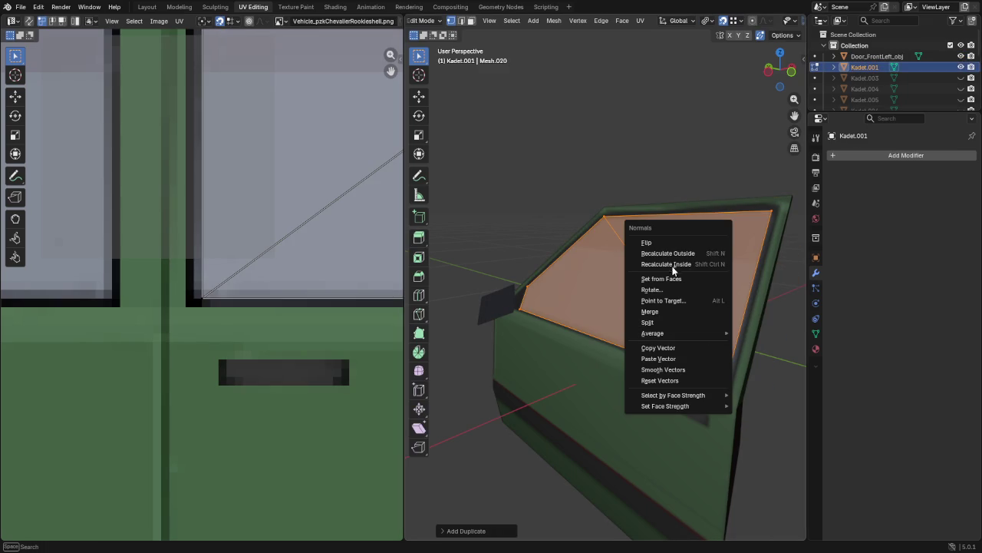
click(659, 243)
key(Tab)
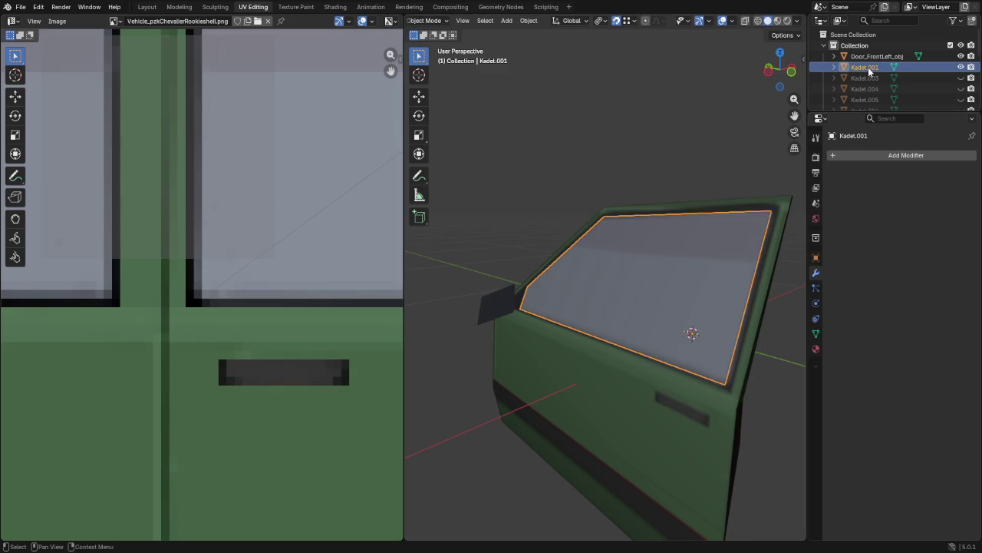
Step: Rename Kadet.001 to Window_FrontLeft_obj and make Kadet.003 visible
double_click(870, 69)
text(Window_FrontLeft_obj)
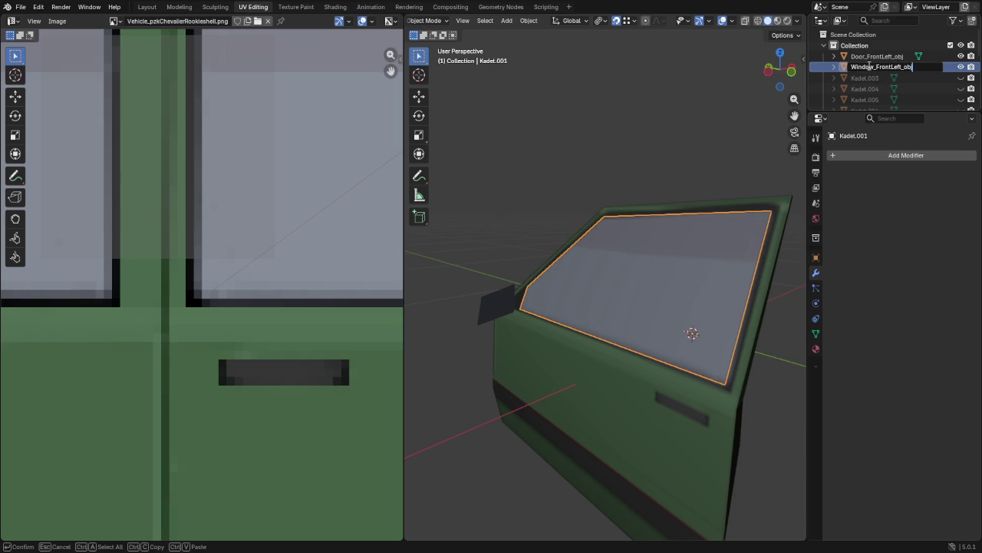
key(Return)
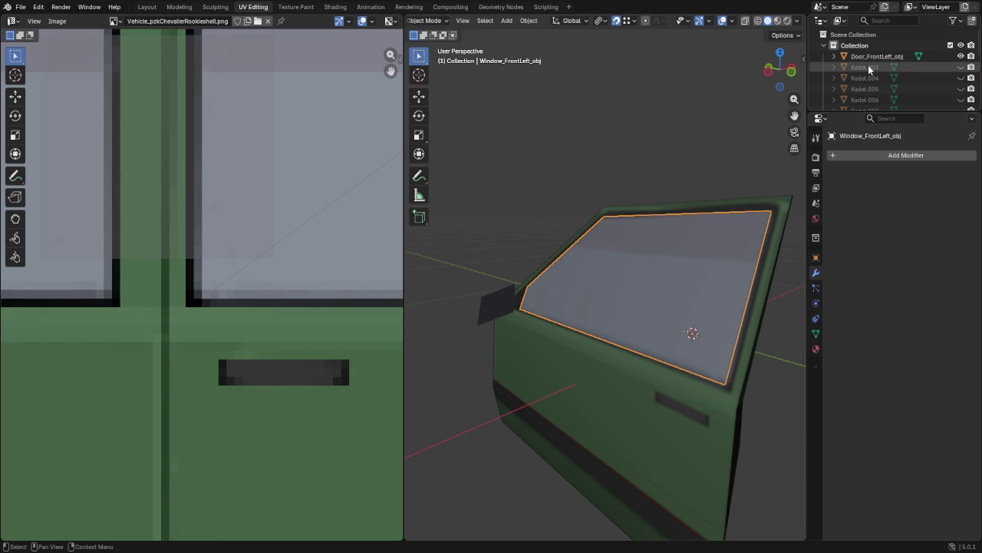
click(869, 68)
click(960, 68)
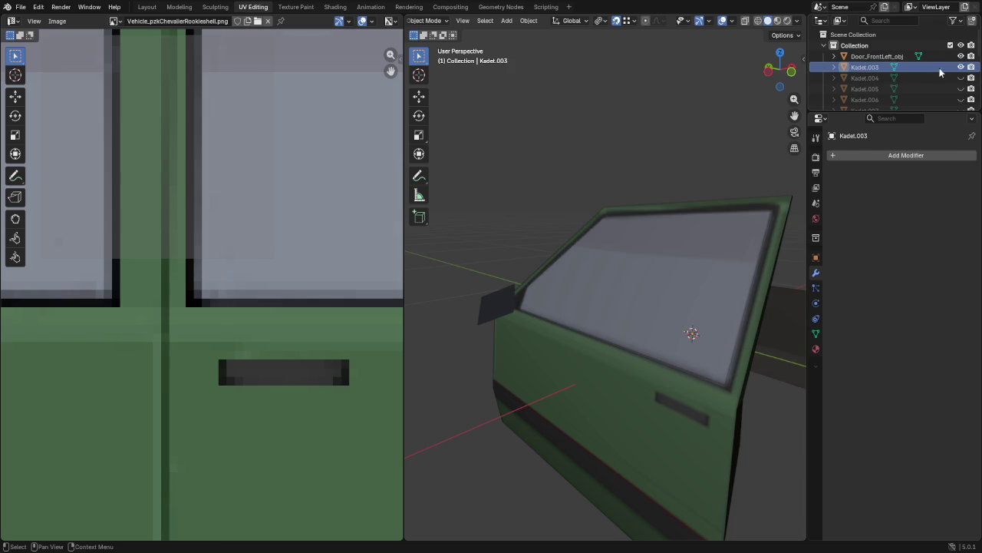
Step: Inset Kadet.003's window and top frame faces to form a frame
mouse_move(691, 252)
middle_down()
mouse_move(680, 281)
mouse_move(621, 329)
mouse_move(545, 280)
middle_up()
key(Tab)
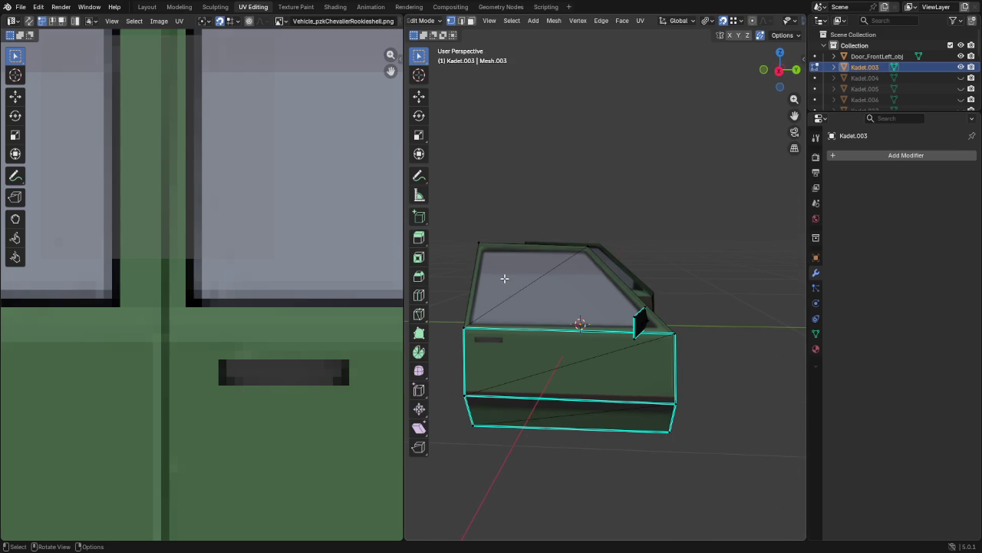
click(539, 290)
shift+click(539, 288)
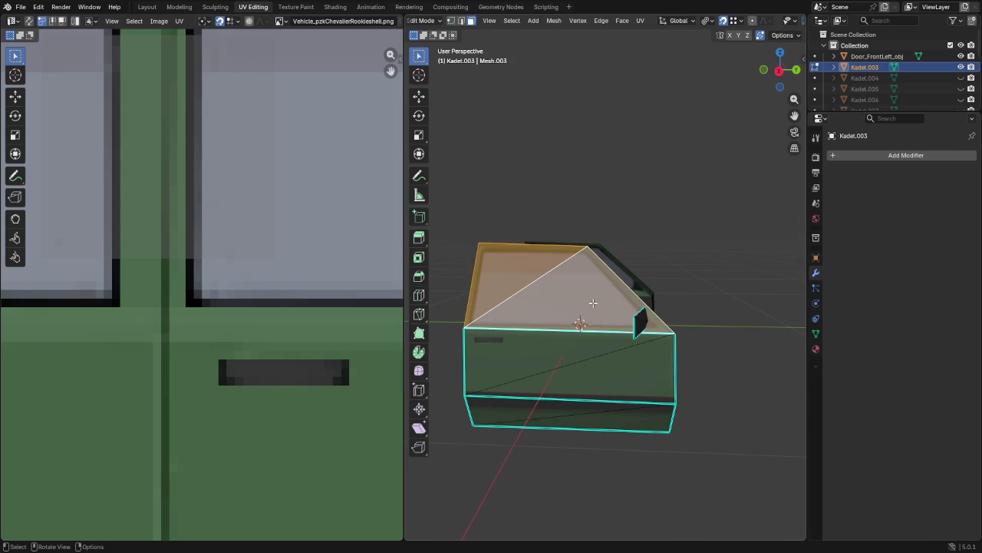
scroll(589, 304, up, 3)
key(i)
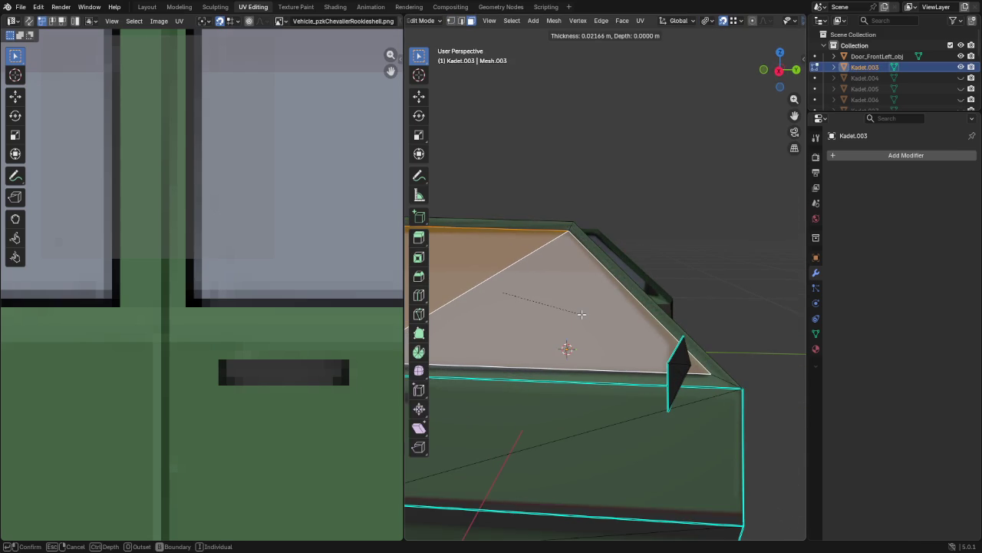
click(581, 313)
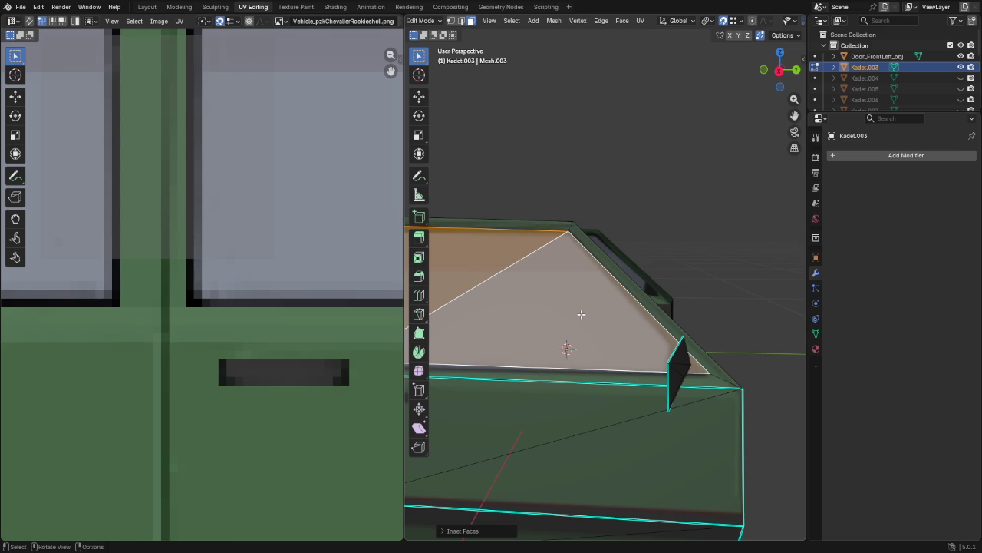
mouse_move(581, 314)
middle_down()
mouse_move(612, 291)
mouse_move(647, 359)
mouse_move(551, 390)
middle_up()
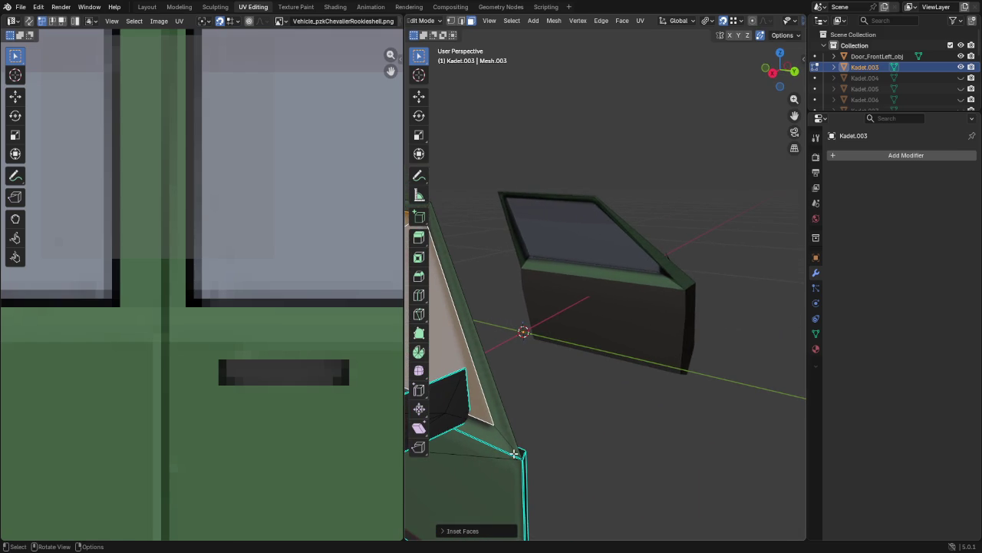
Step: Knife-cut a new edge from the mesh corner across the window frame
key(k)
click(524, 454)
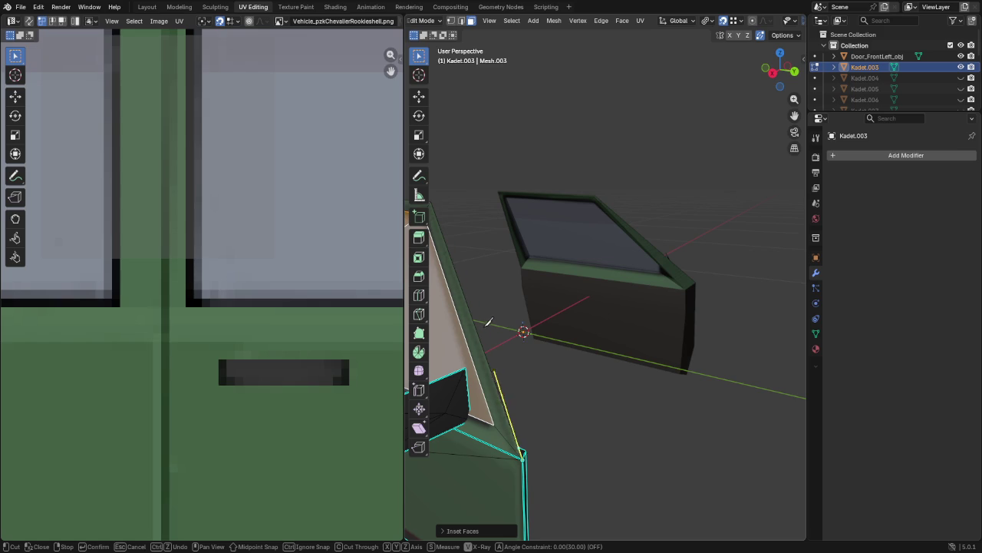
click(466, 335)
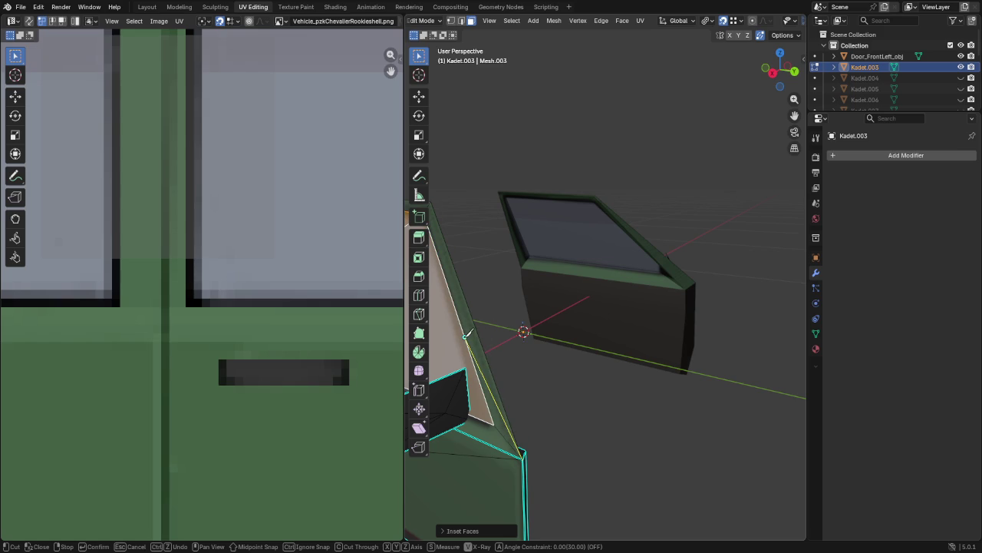
key(Return)
middle_drag(495, 418, 567, 399)
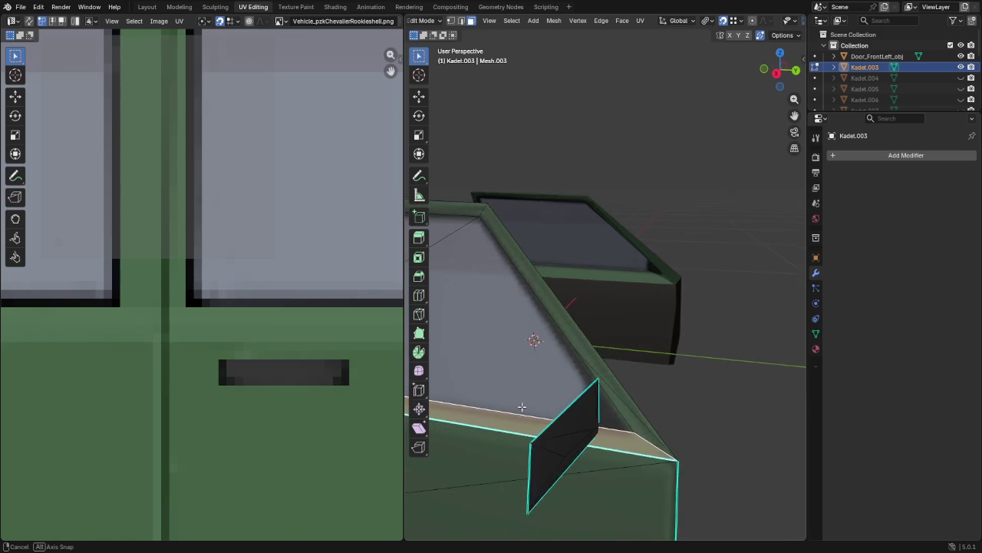
Step: Vertex-slide the frame's corner and upper-edge vertices along their edges
key(1)
alt+click(625, 413)
click(639, 405)
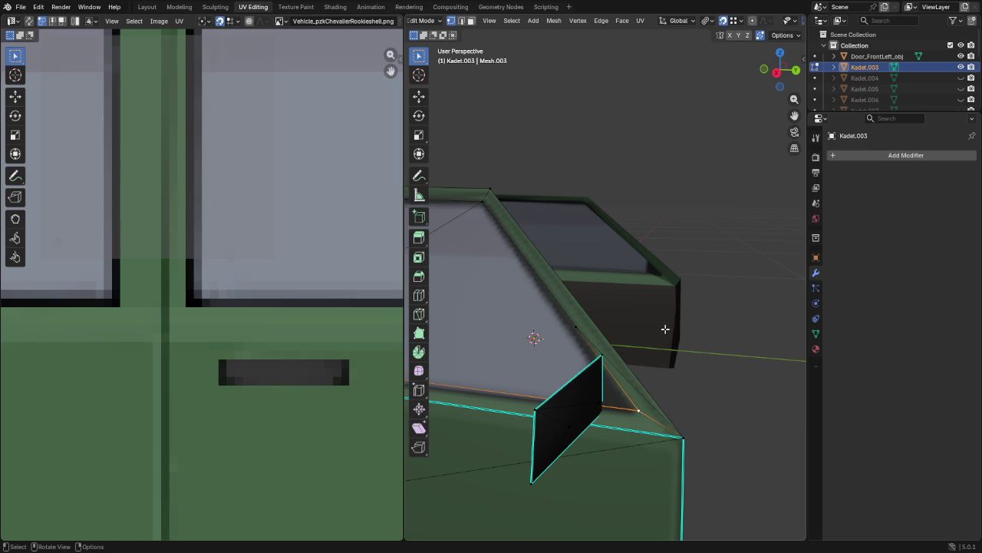
key(shift+v)
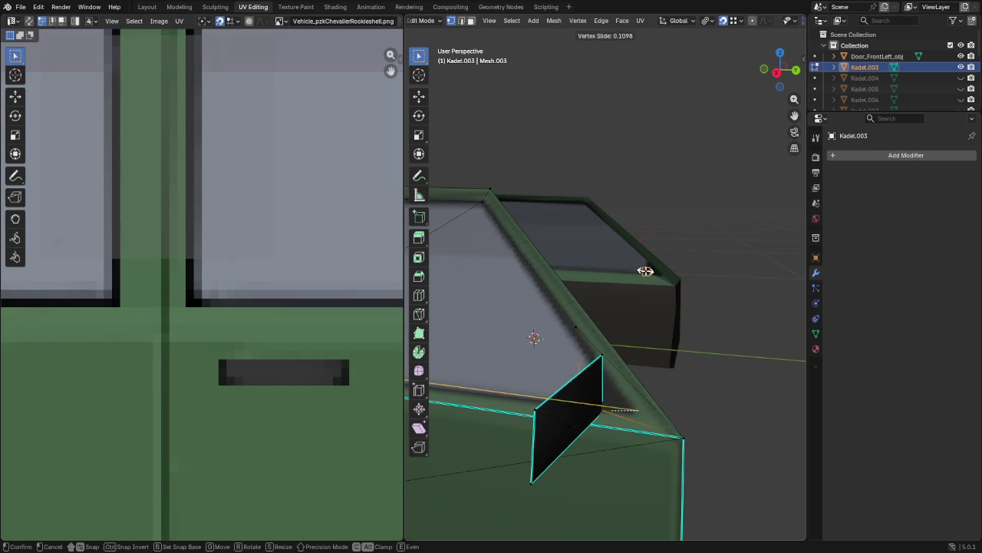
click(646, 271)
middle_drag(533, 301, 535, 294)
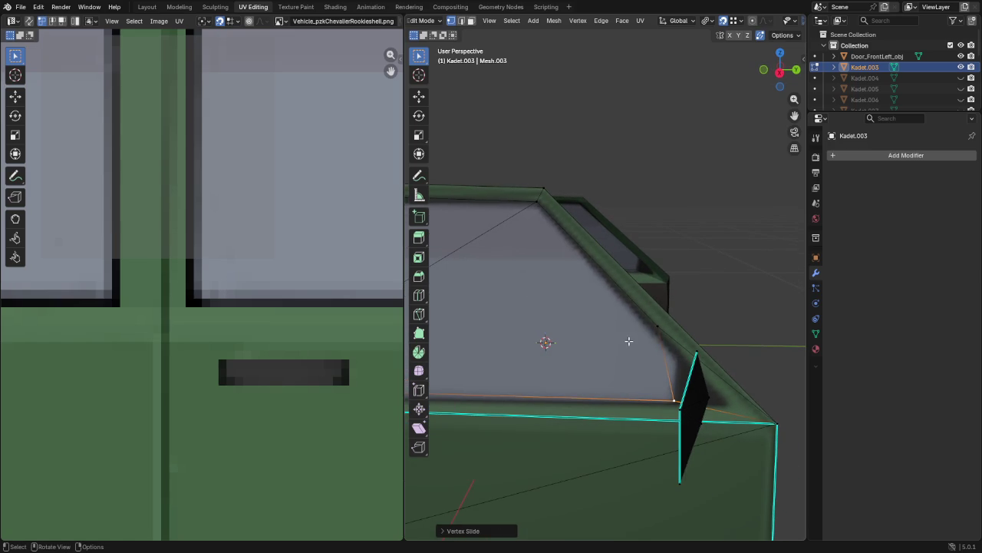
click(654, 330)
key(shift+v)
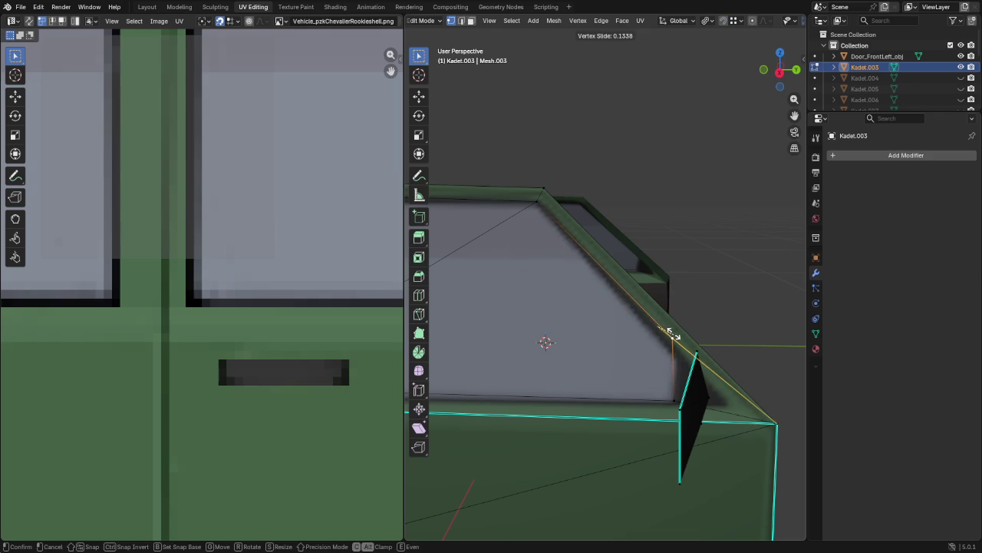
click(674, 335)
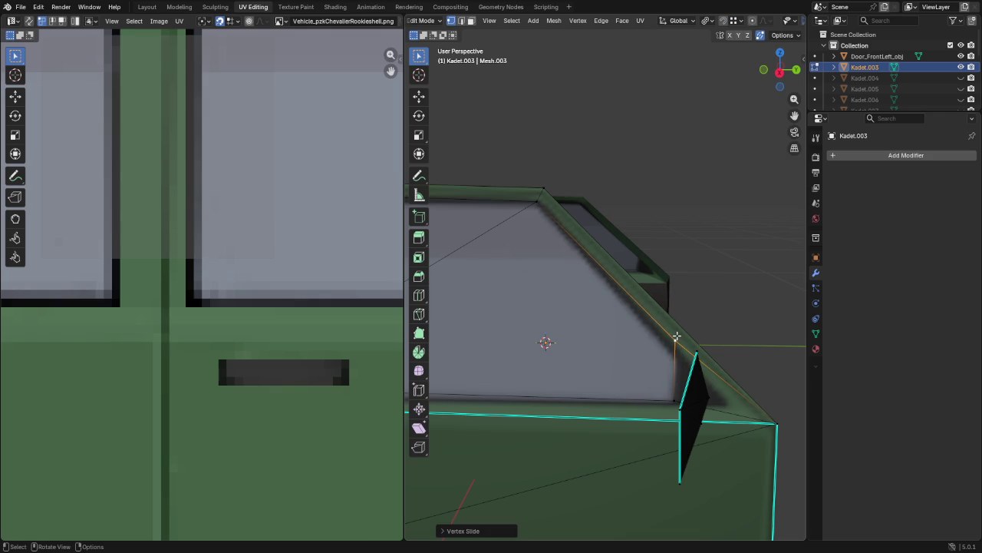
key(shift+v)
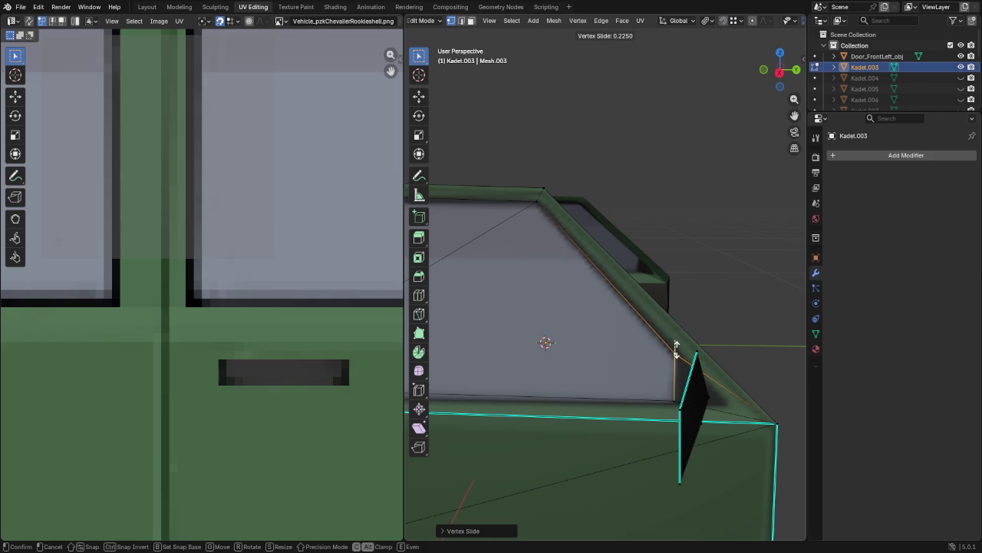
click(676, 347)
middle_drag(674, 351, 625, 332)
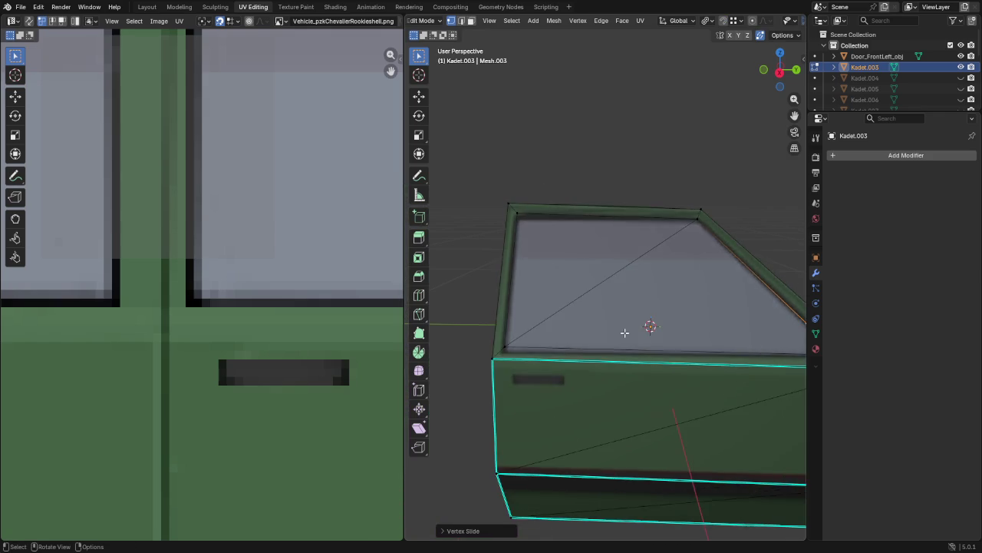
Step: Select the whole mesh and move the bottom window UV edge onto the texture's window
key(a)
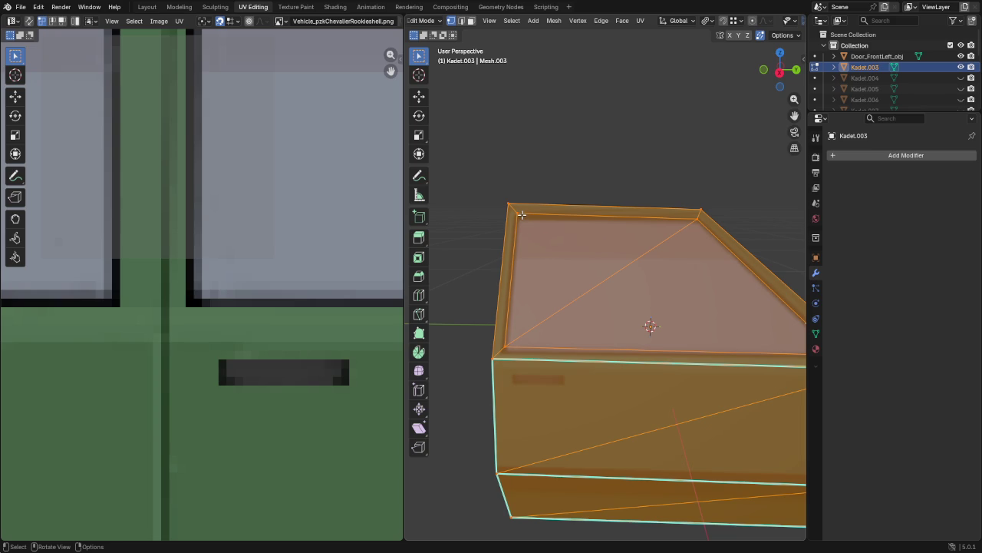
scroll(231, 276, down, 3)
scroll(245, 307, down, 2)
scroll(261, 336, down, 2)
scroll(261, 338, up, 5)
scroll(230, 307, up, 2)
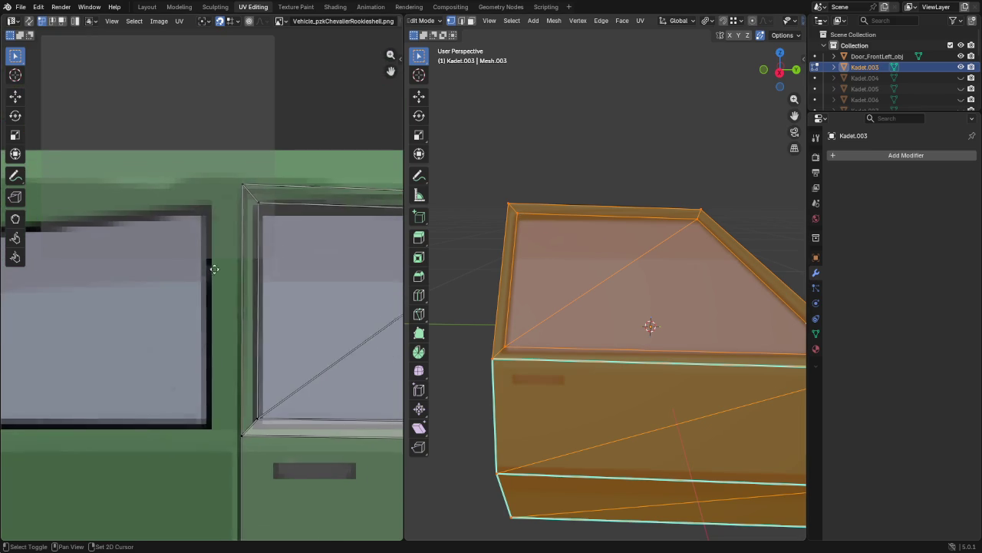
scroll(230, 356, up, 1)
scroll(230, 356, up, 2)
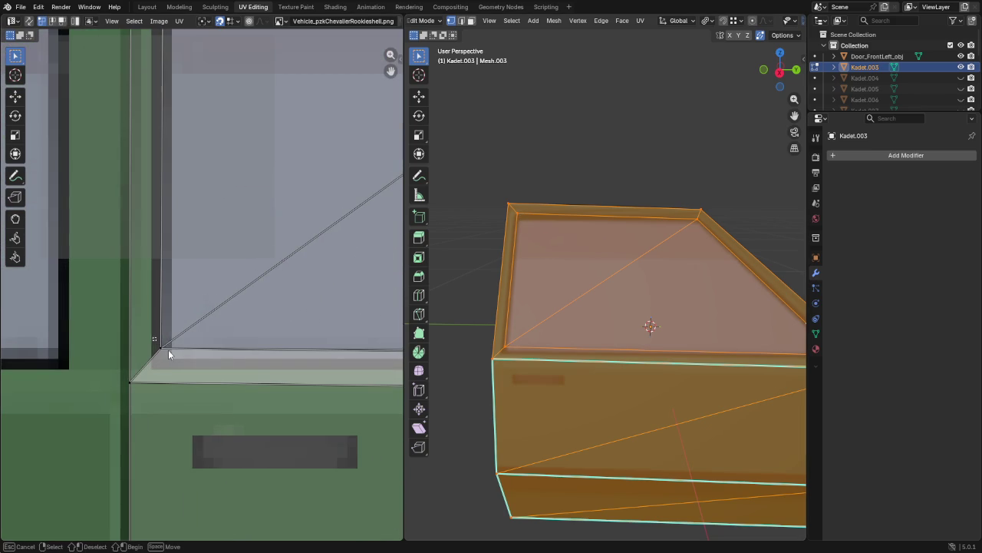
alt+click(184, 350)
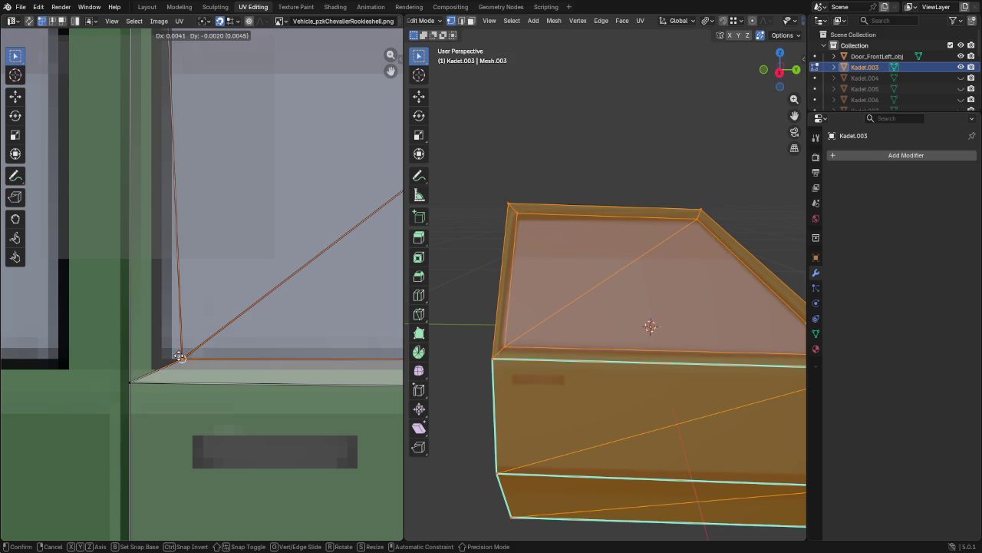
drag(184, 349, 173, 360)
Step: Fit the window's UV corner vertices onto the texture's top and sloped window edges
mouse_move(165, 183)
middle_down()
mouse_move(186, 260)
mouse_move(187, 398)
middle_up()
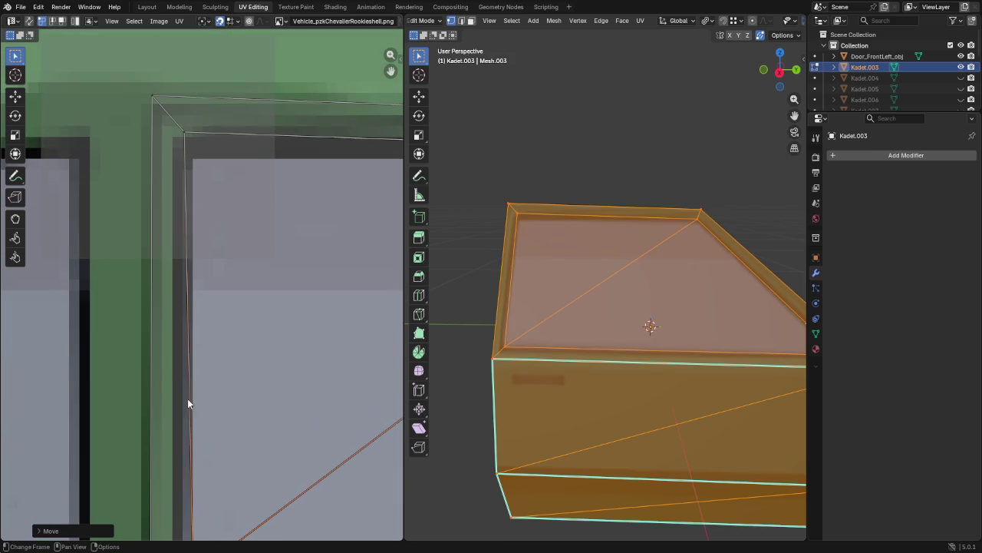
drag(193, 148, 194, 160)
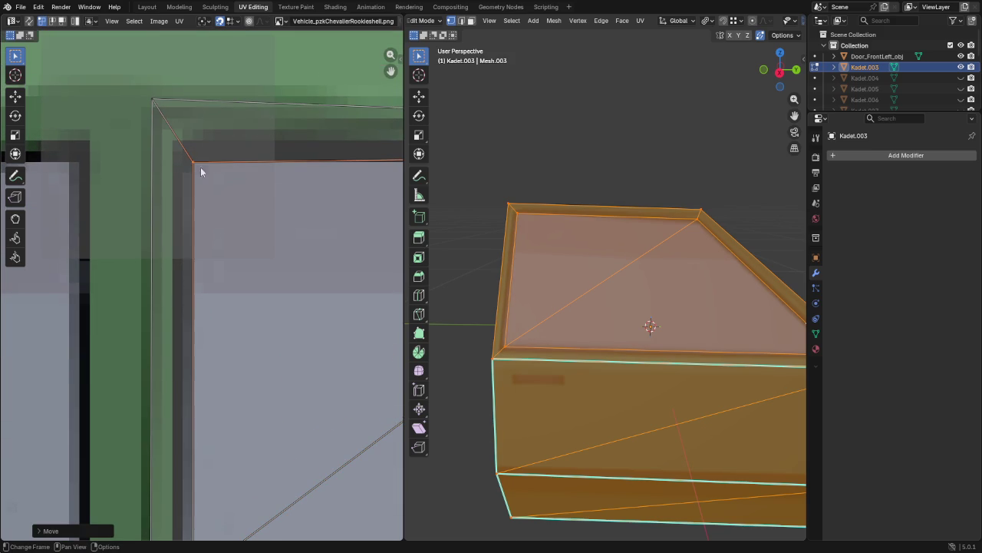
scroll(222, 244, right, 5)
drag(285, 151, 278, 159)
mouse_move(278, 158)
middle_down()
mouse_move(314, 392)
mouse_move(217, 228)
middle_up()
click(214, 216)
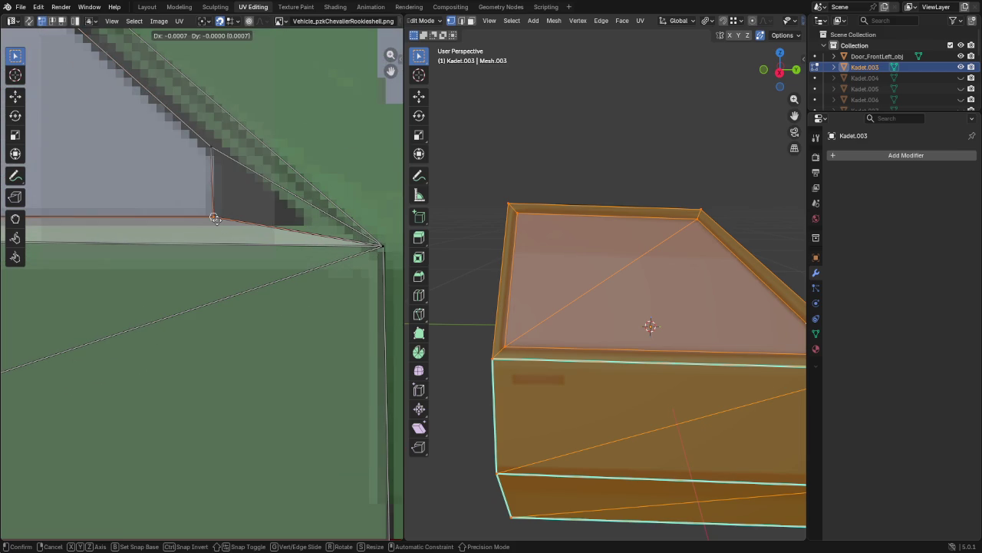
drag(208, 142, 215, 154)
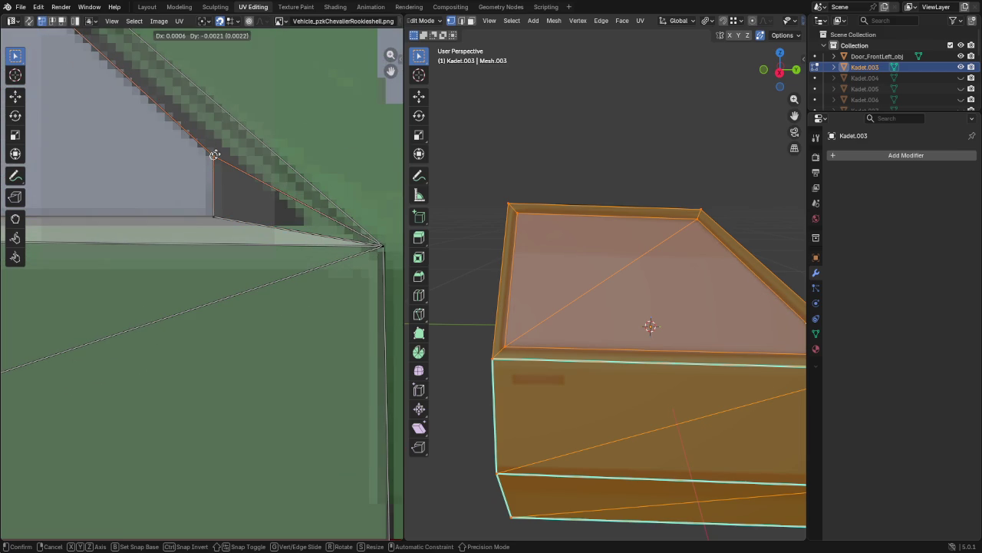
click(215, 157)
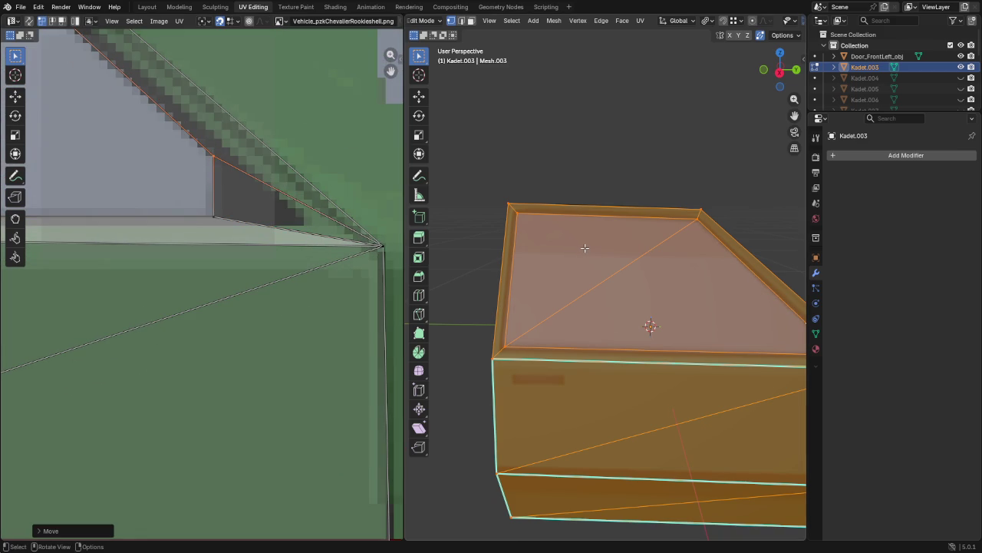
Step: Separate the two glass triangles into their own object
key(alt+a)
key(3)
click(577, 248)
shift+click(674, 294)
key(p)
click(673, 295)
alt+click(700, 215)
Step: Move the thin sliver face up 1 along Z and frame it in view
mouse_move(700, 216)
middle_down()
mouse_move(783, 330)
mouse_move(514, 293)
middle_up()
shift+click(480, 287)
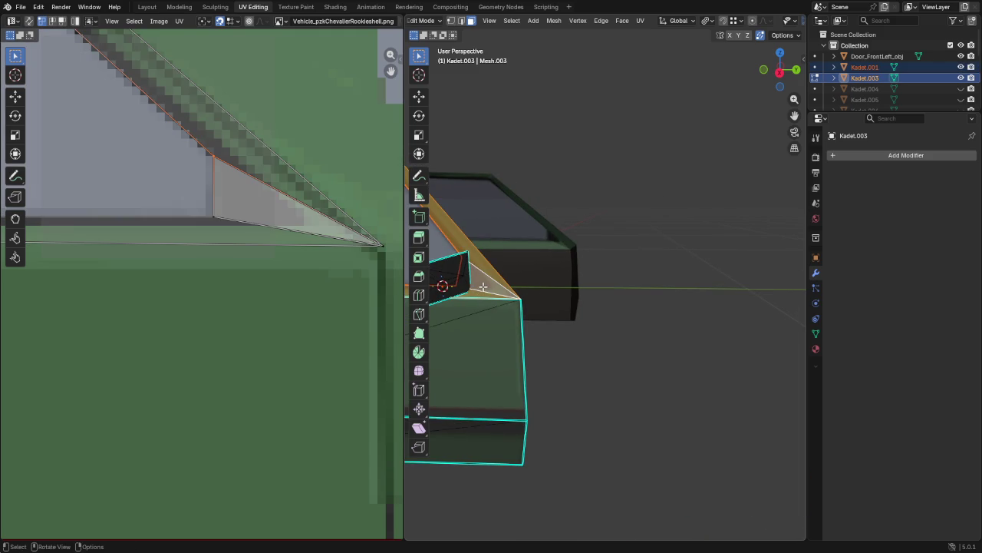
text(gz1)
key(Return)
scroll(570, 146, down, 3)
mouse_move(570, 146)
middle_down()
mouse_move(683, 391)
mouse_move(675, 399)
mouse_move(695, 404)
middle_up()
key(KP_Decimal)
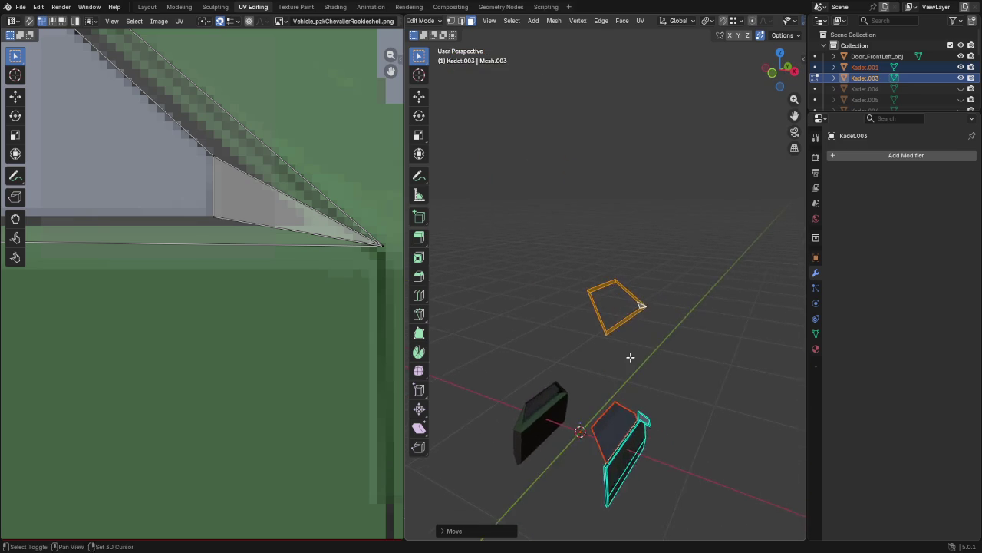
Step: Flip the selected faces' normals and extrude them to give the frame thickness
key(alt+n)
click(603, 337)
middle_drag(599, 342, 596, 370)
key(e)
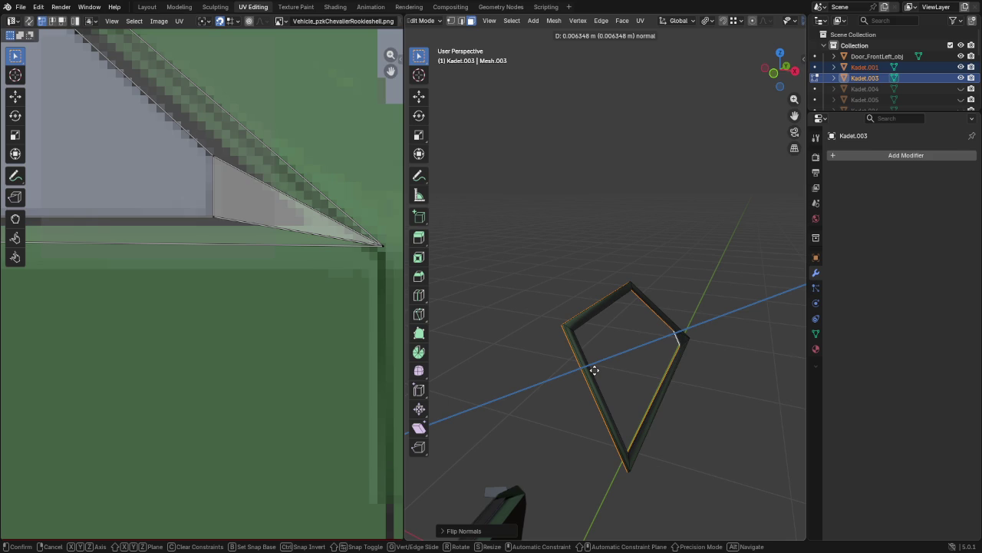
click(595, 370)
mouse_move(610, 401)
middle_down()
mouse_move(656, 375)
mouse_move(645, 359)
middle_up()
Step: Snap the window frame's outer edge loop into its new position
key(1)
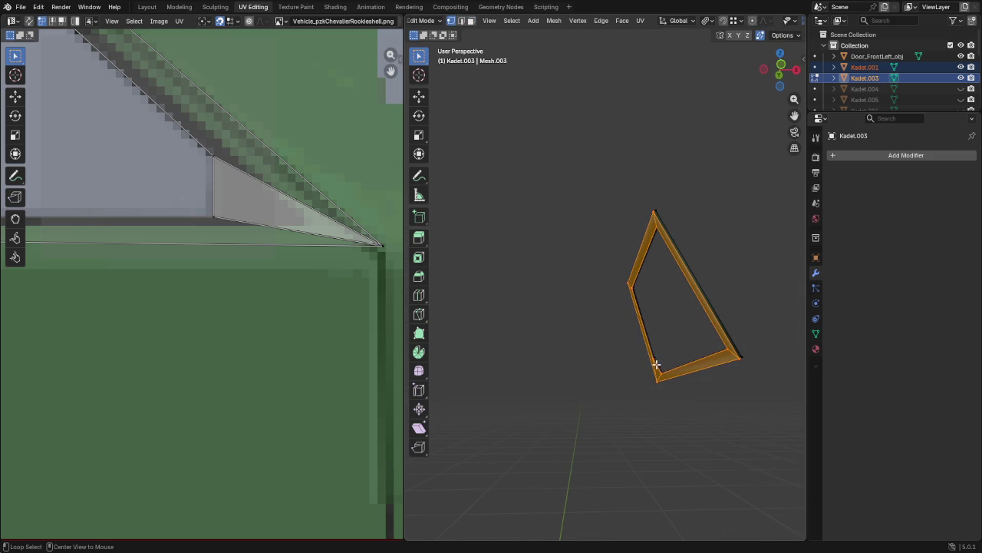
alt+click(656, 365)
key(g)
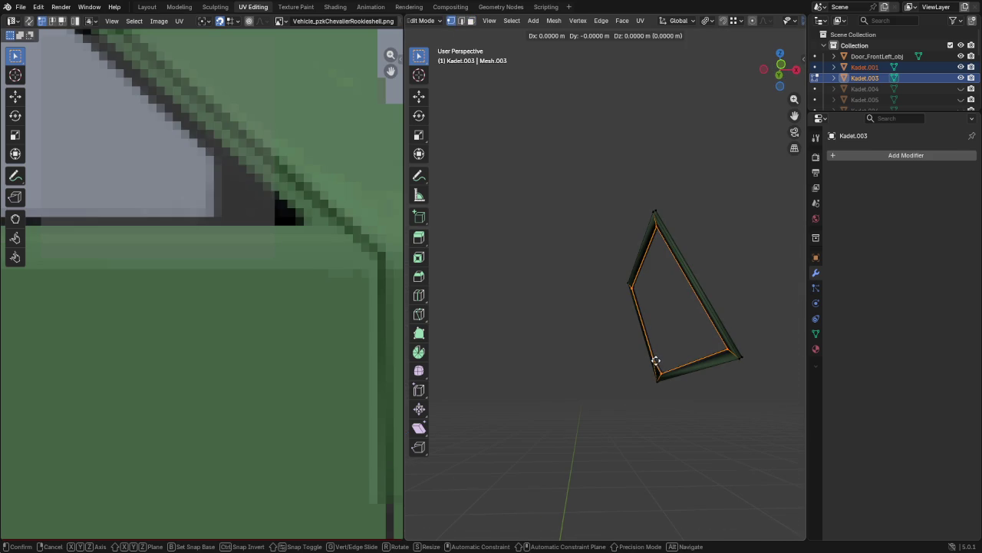
key(ctrl)
click(656, 358)
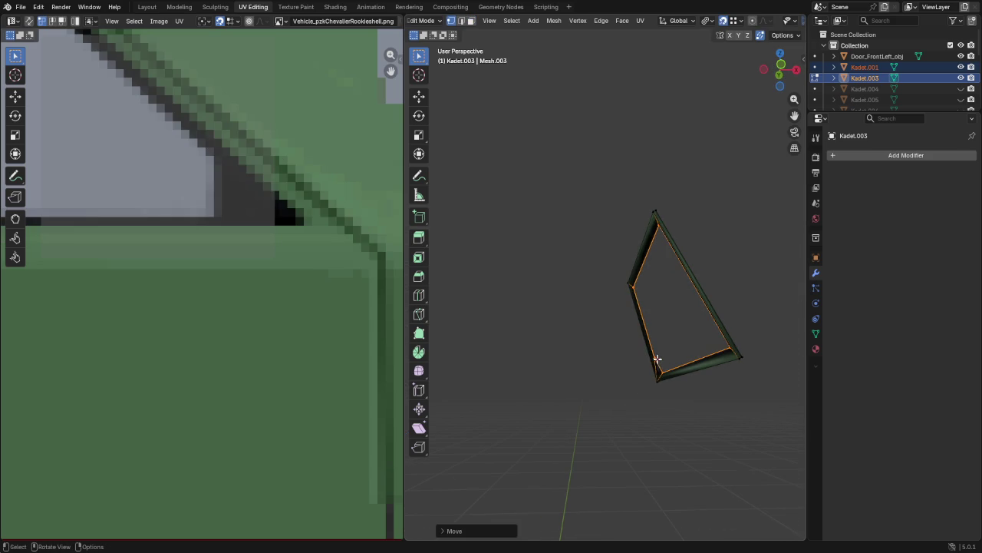
mouse_move(730, 371)
middle_down()
mouse_move(717, 302)
mouse_move(707, 314)
mouse_move(669, 208)
mouse_move(606, 448)
mouse_move(630, 437)
mouse_move(607, 391)
mouse_move(515, 367)
middle_up()
click(542, 359)
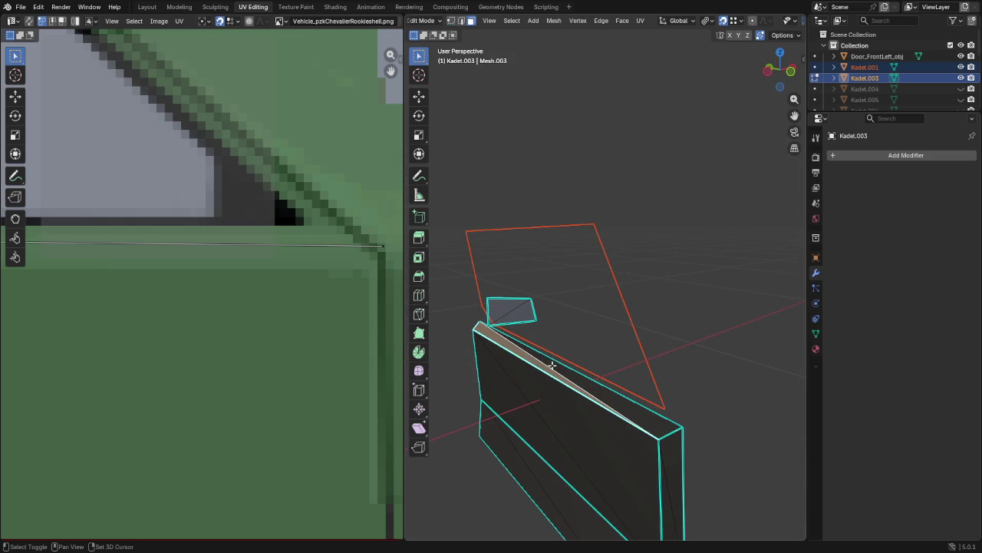
Step: Delete the door panel's thin top face
key(x)
click(517, 380)
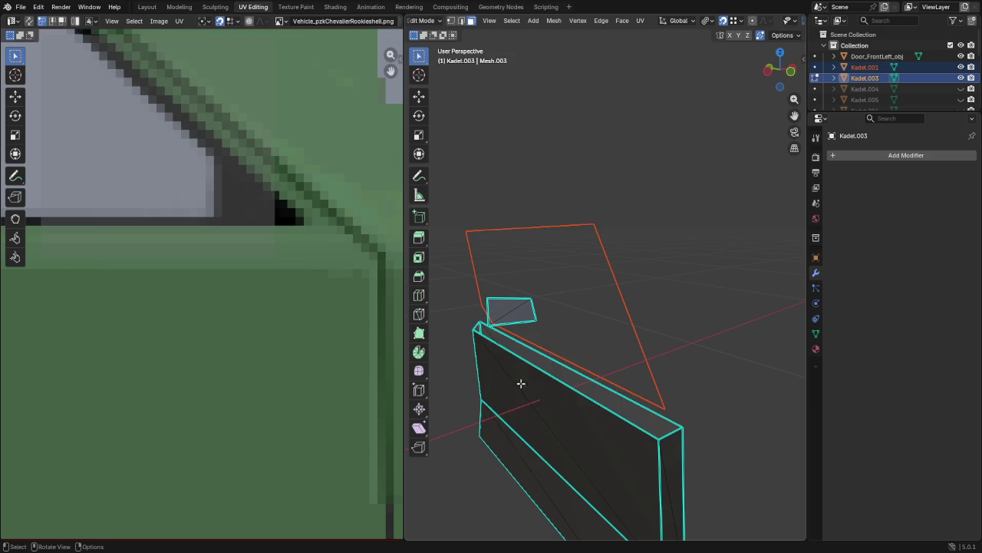
scroll(644, 171, down, 3)
middle_drag(644, 171, 649, 388)
Step: Select the whole window frame and raise it 1 m along Z
click(649, 241)
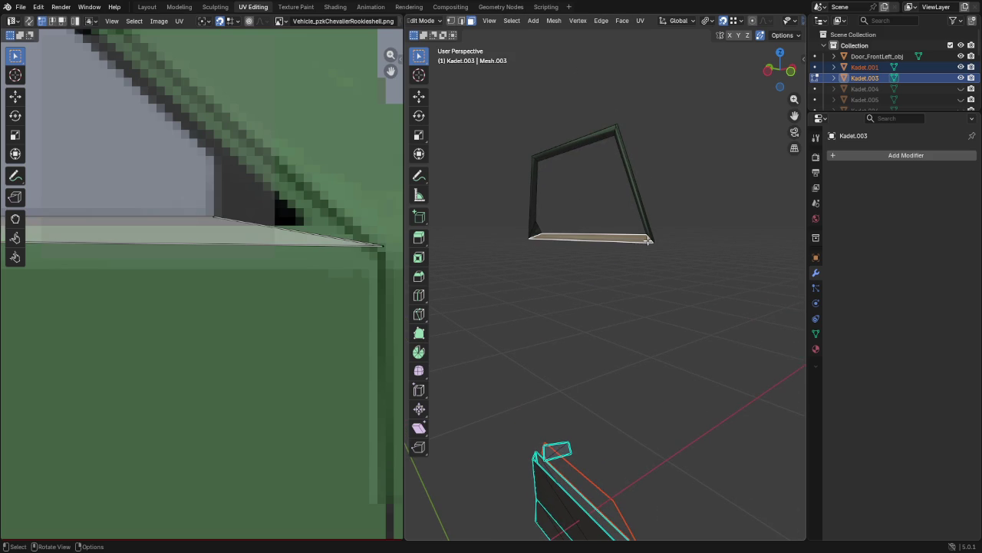
key(ctrl+l)
key(g)
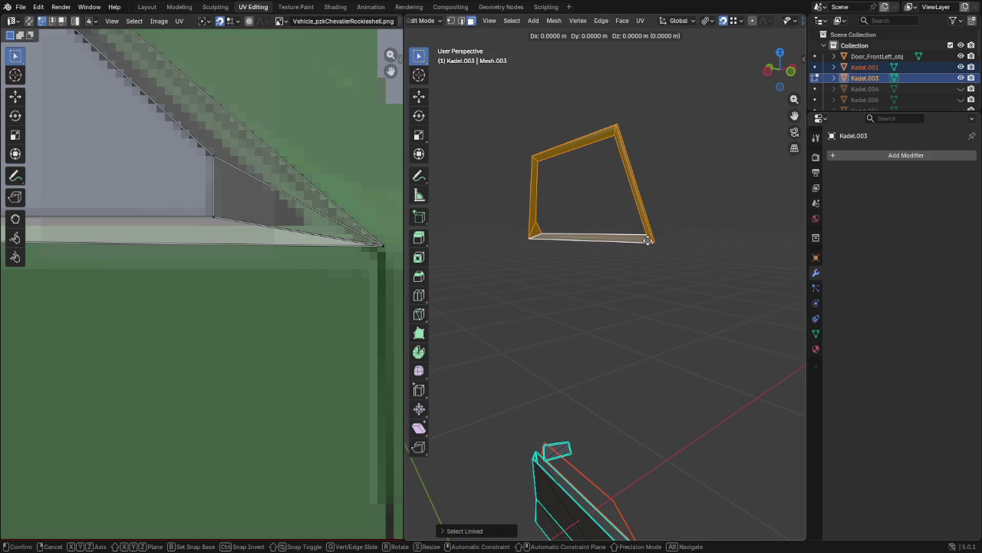
key(z)
key(1)
key(Return)
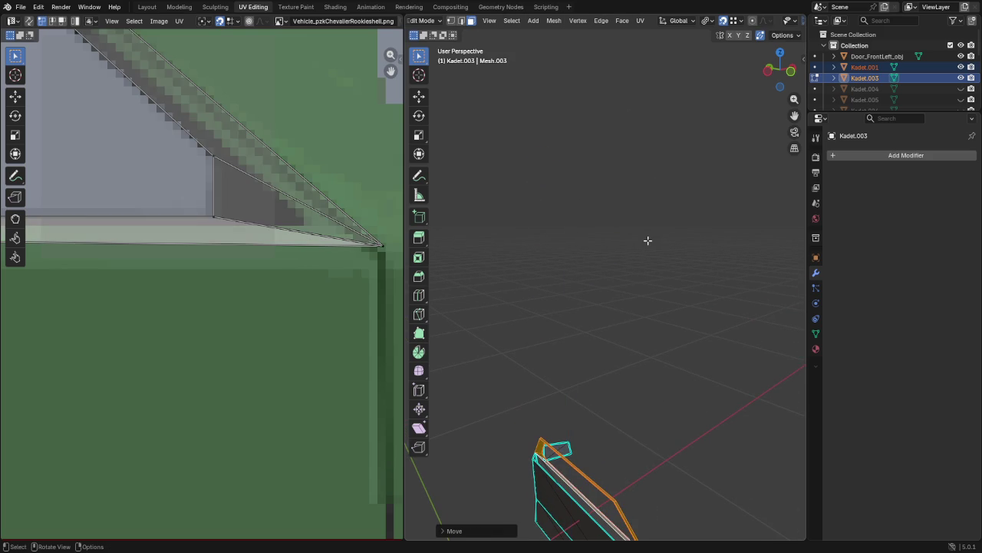
Step: Drag the door's top-right corner vertex onto the panel's top corner
scroll(647, 238, down, 2)
scroll(641, 234, down, 3)
scroll(633, 224, down, 3)
scroll(634, 222, up, 4)
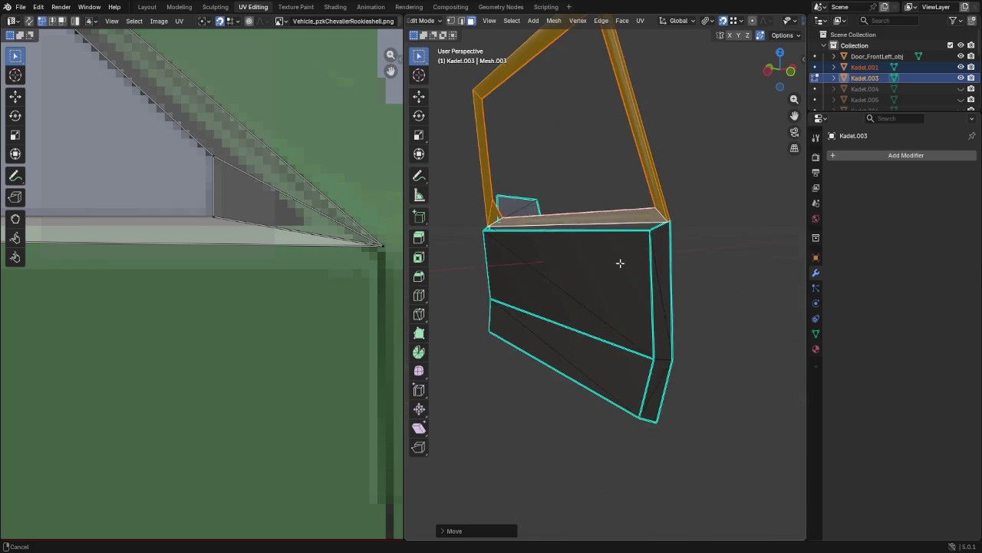
middle_drag(634, 222, 640, 323)
key(alt+a)
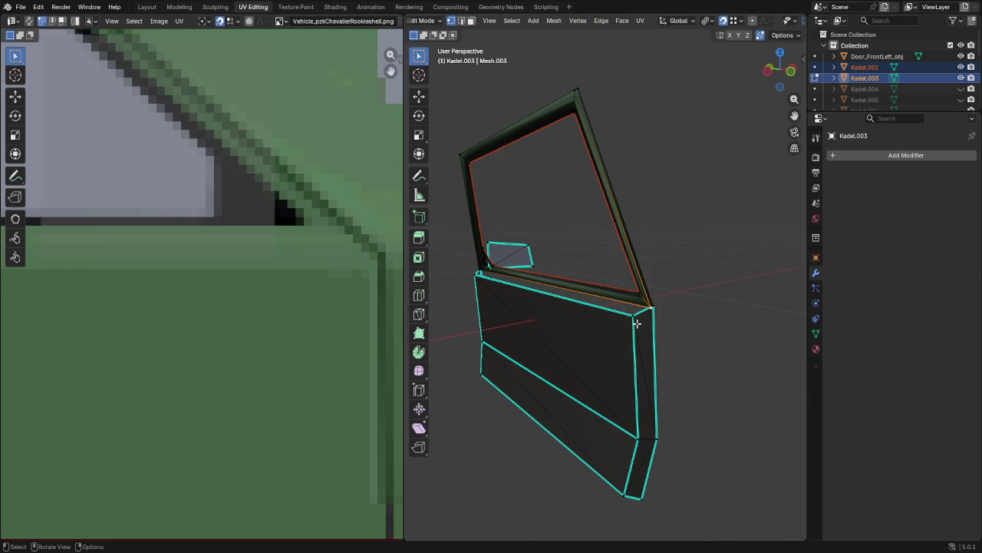
drag(637, 323, 475, 276)
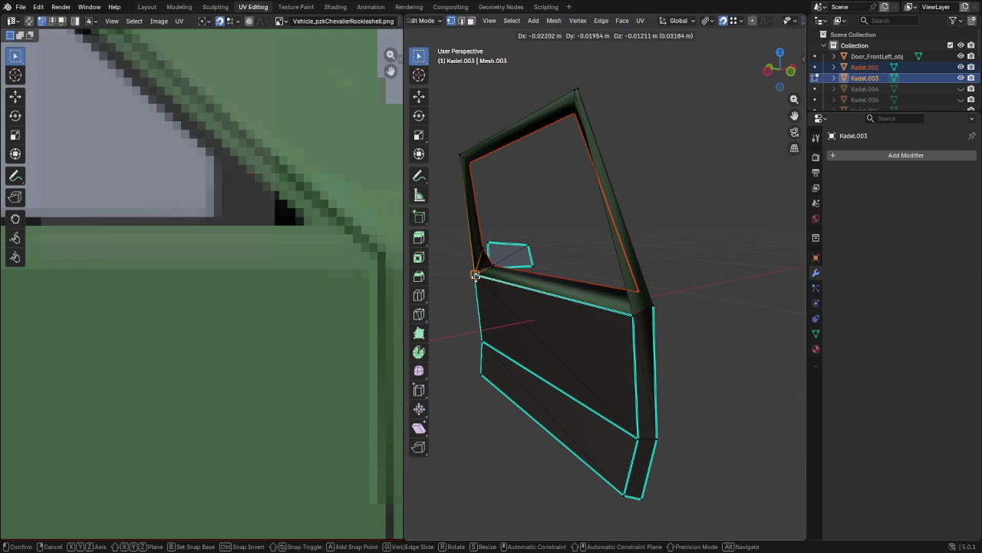
shift+click(637, 316)
key(KP_1)
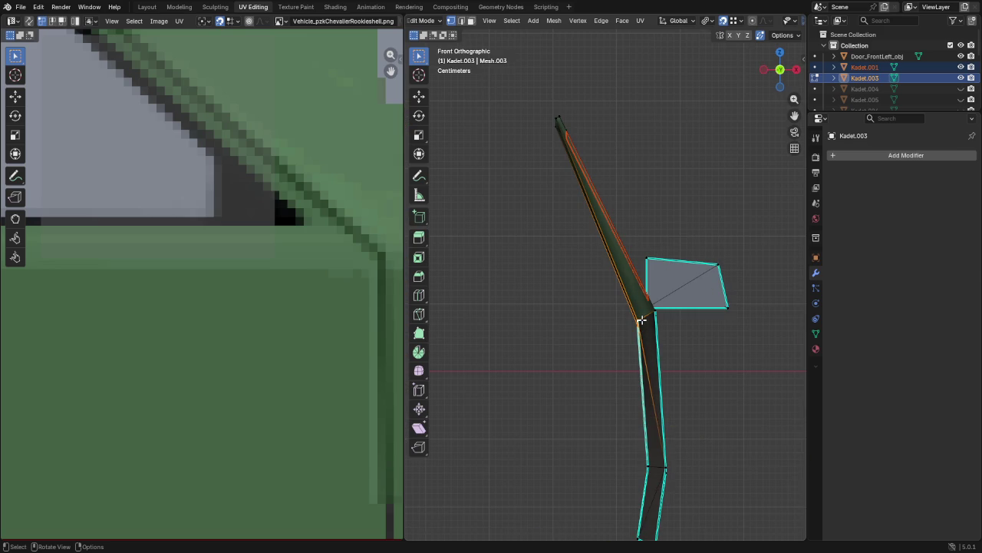
Step: Flatten the selected door-edge vertices into a line and shift them along X
key(s)
key(shift+y)
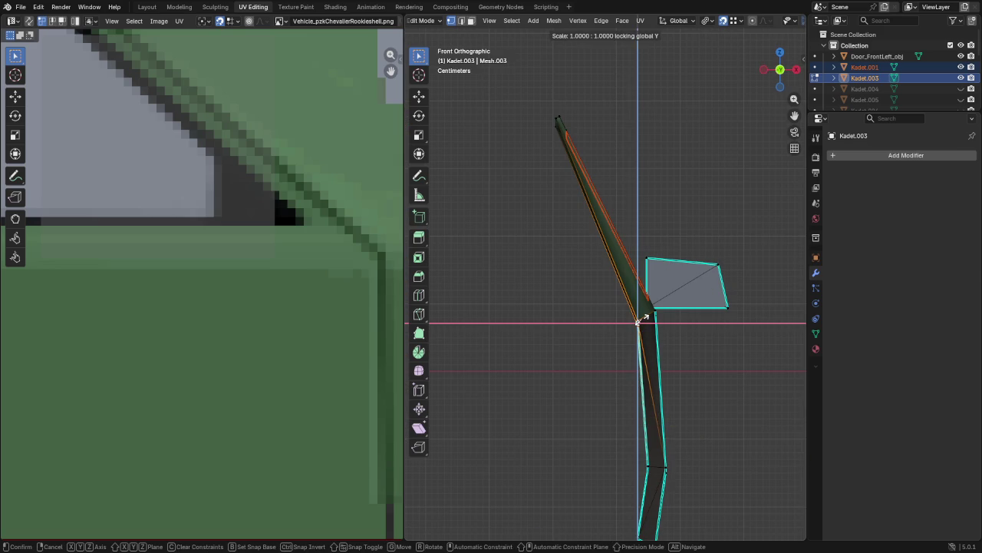
click(641, 318)
scroll(573, 345, down, 3)
mouse_move(573, 345)
shift+middle_down()
mouse_move(728, 314)
mouse_move(656, 332)
mouse_move(706, 296)
shift+middle_up()
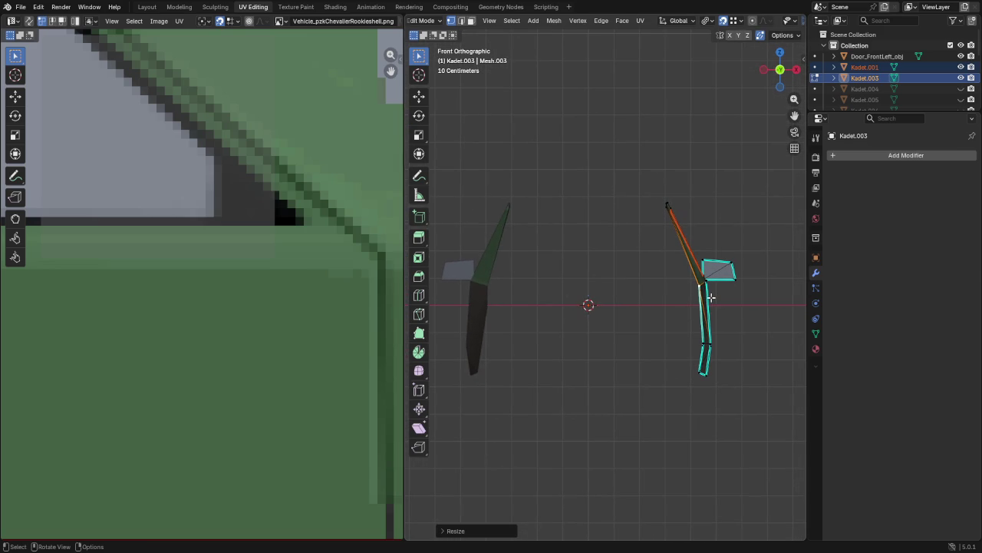
key(g)
key(x)
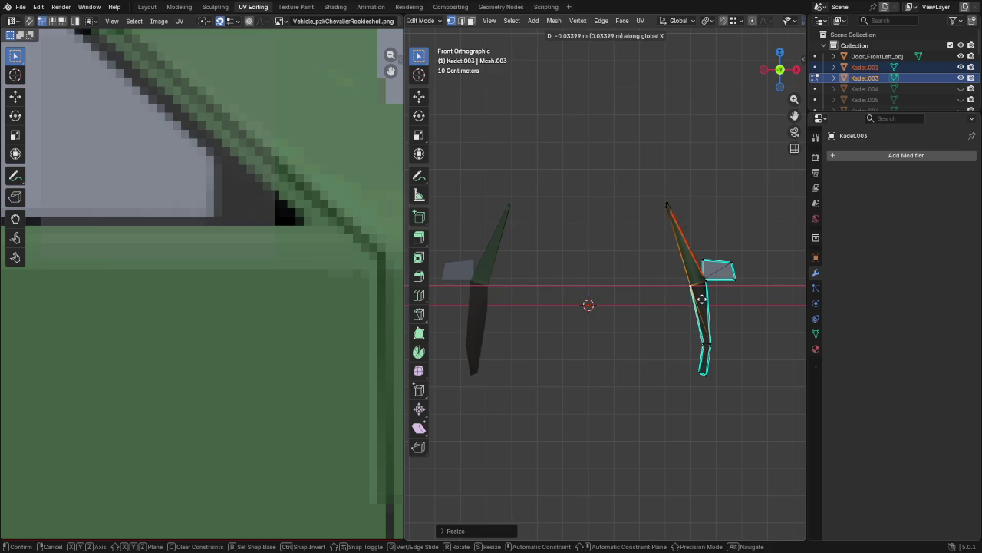
click(700, 298)
Step: Align the lower door-edge vertex by snapping it along X and moving it along Z
click(700, 335)
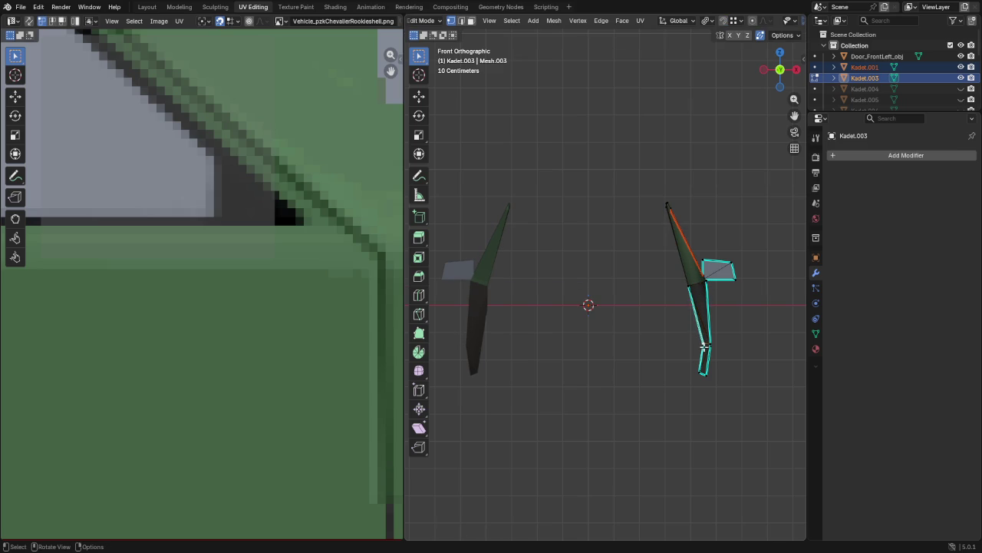
key(g)
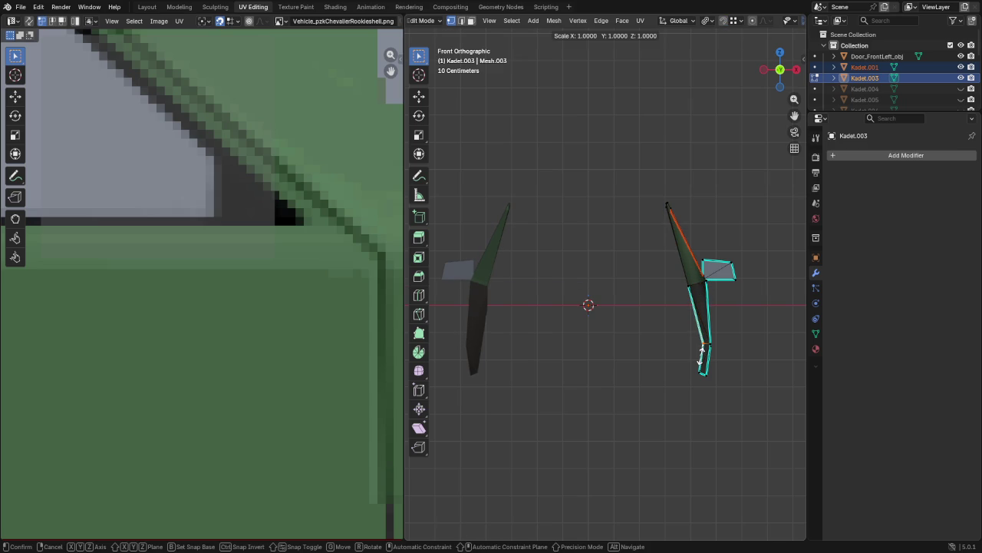
key(shift+y)
key(Return)
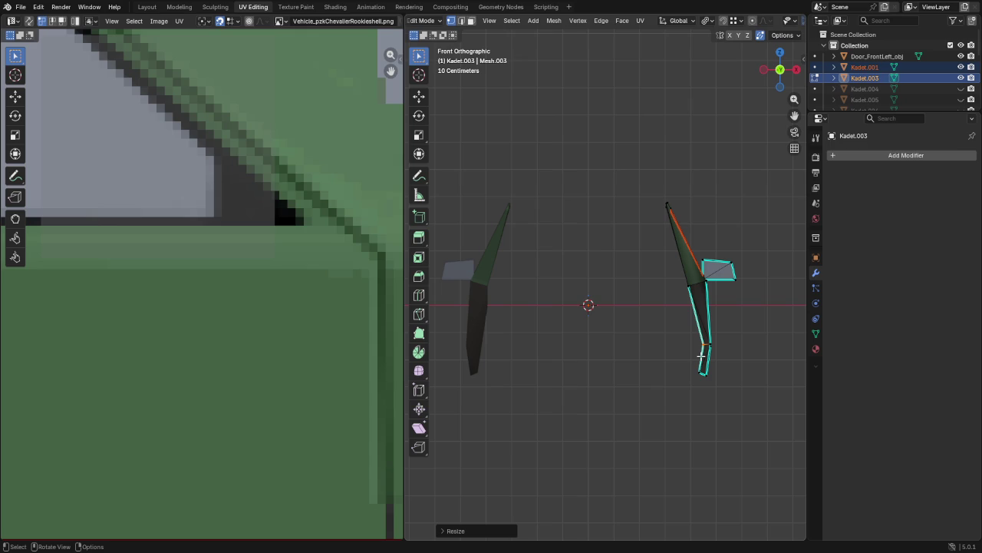
key(g)
key(x)
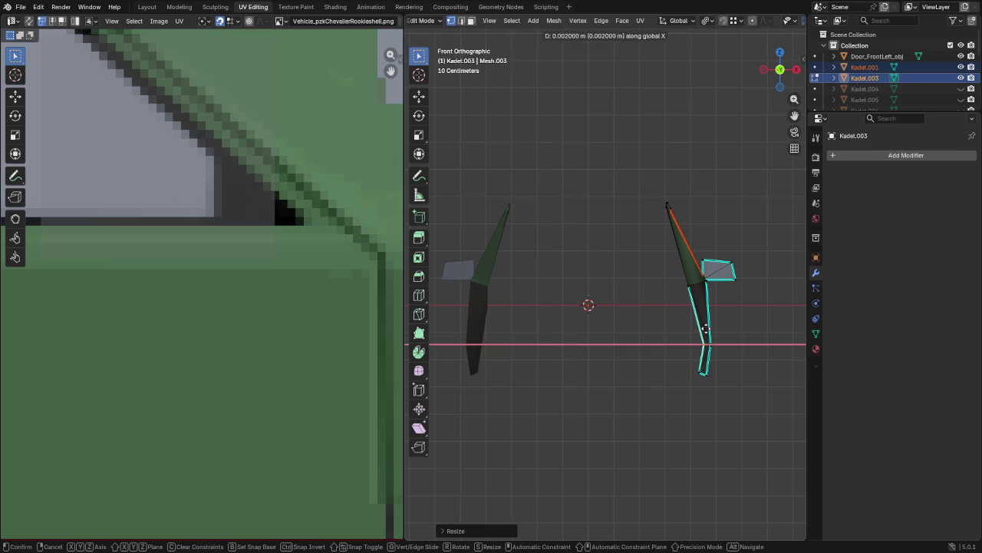
key(ctrl)
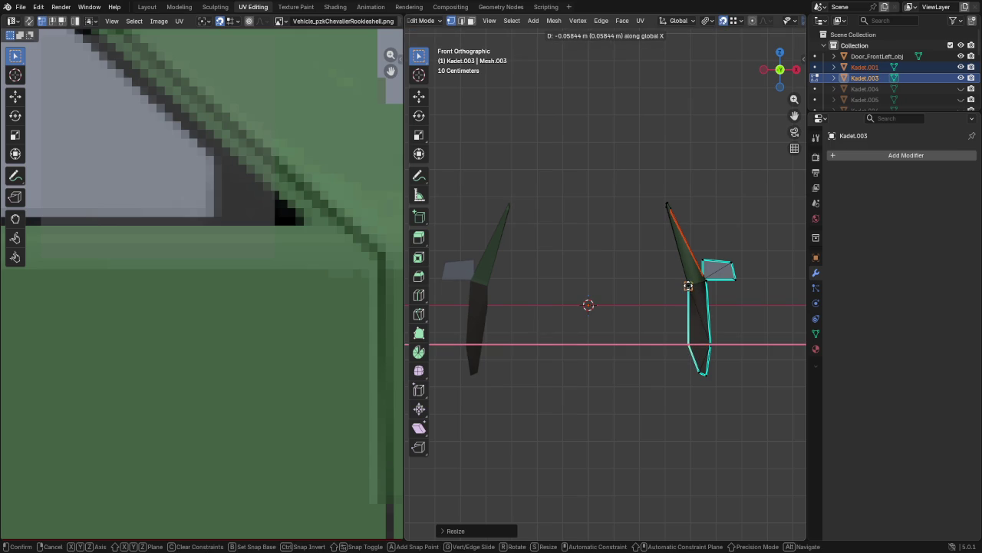
click(677, 338)
key(g)
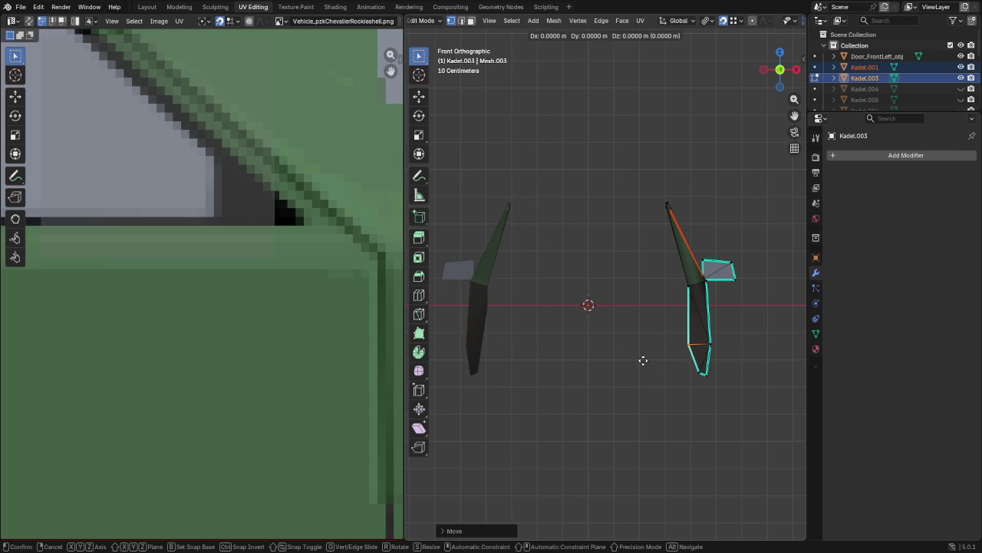
key(z)
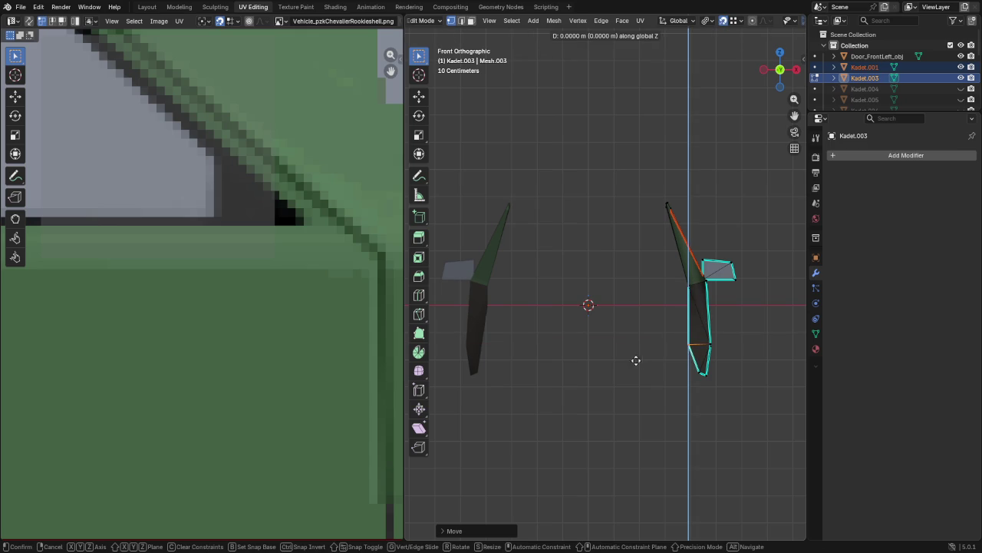
click(487, 307)
middle_drag(631, 331, 660, 296)
key(ctrl+l)
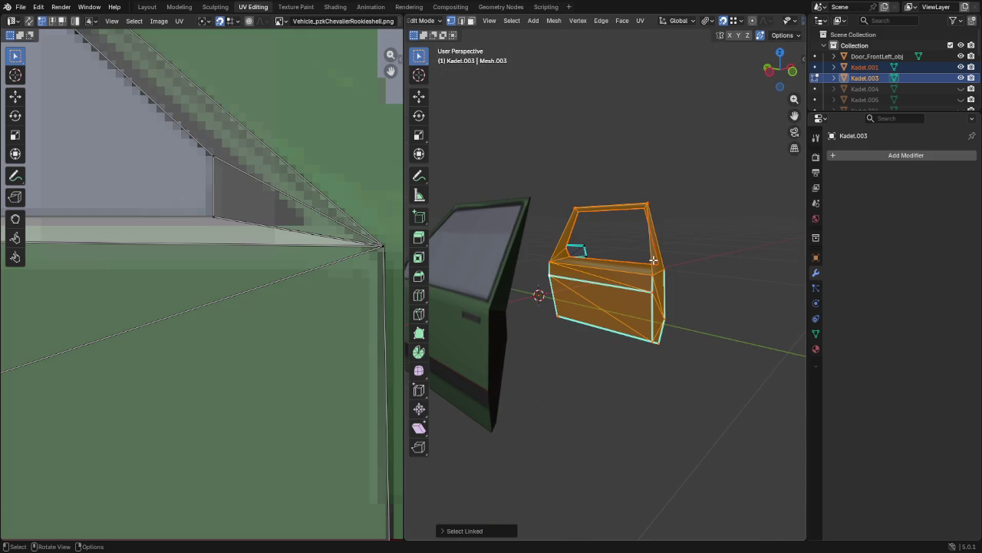
Step: Set Kadet.003's edge sharpness by angle, average normals by face area, and return to Object Mode
click(601, 21)
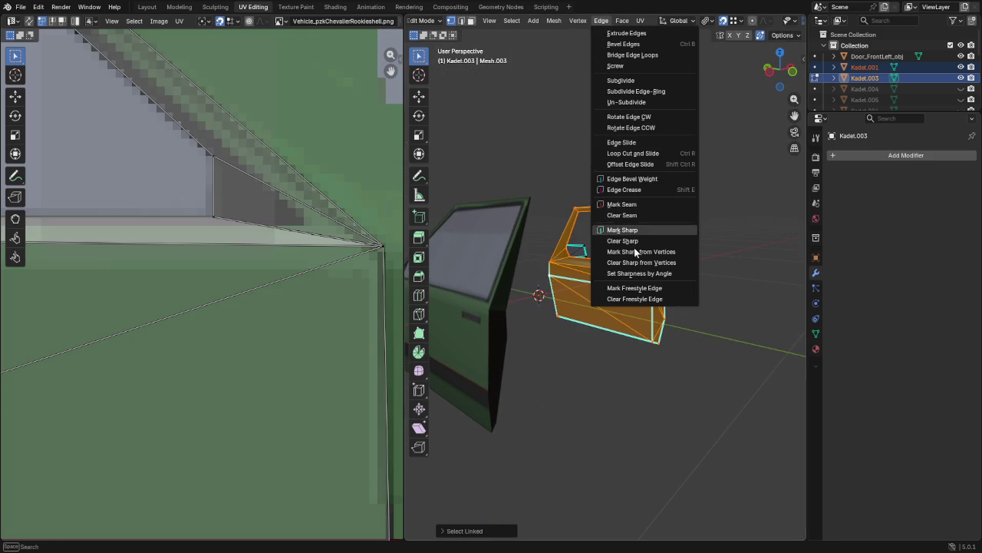
click(649, 273)
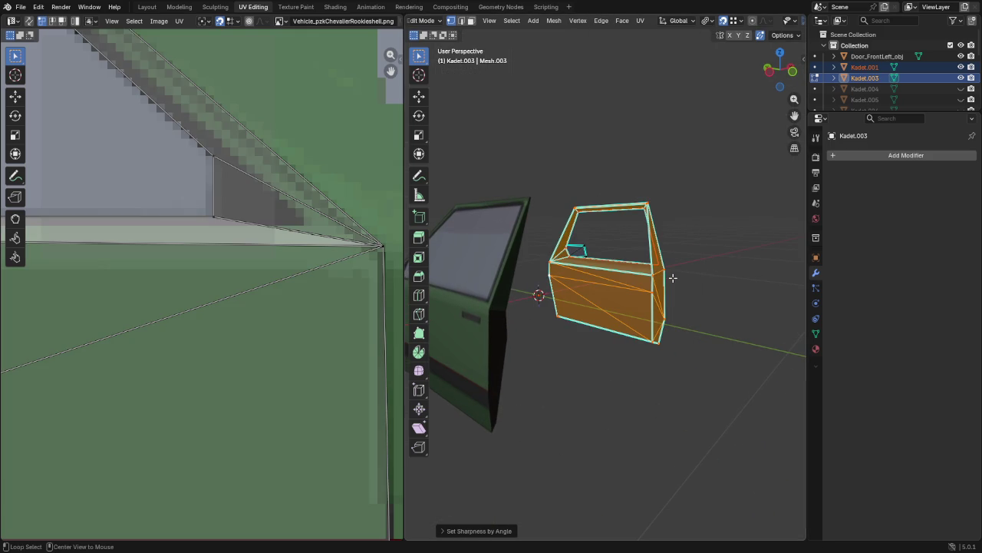
key(alt+n)
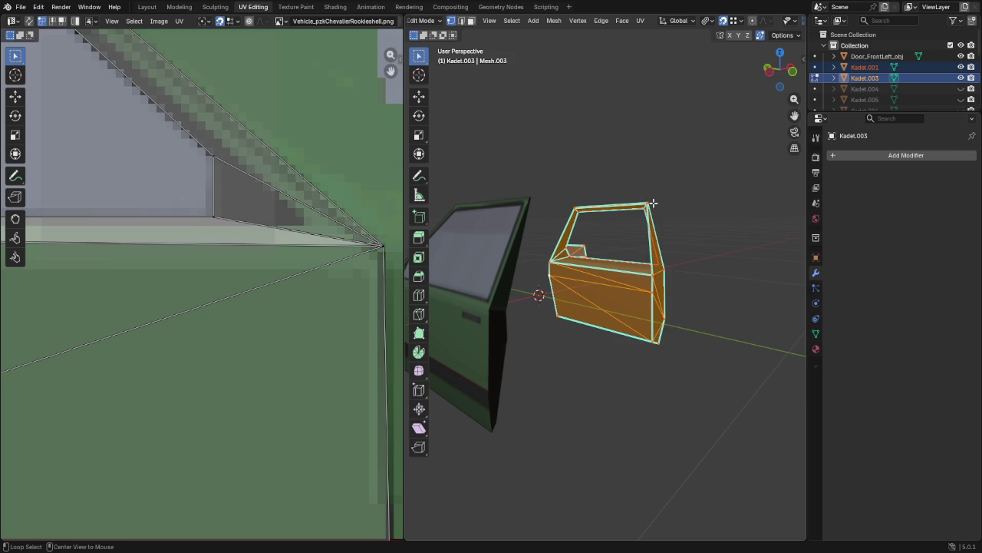
key(alt+n)
click(706, 305)
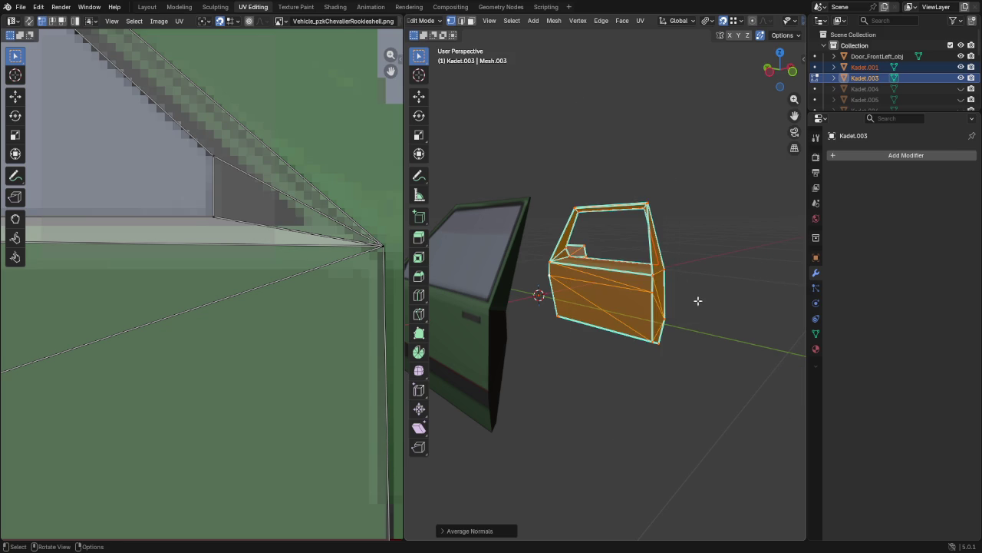
key(Tab)
mouse_move(695, 288)
middle_down()
mouse_move(583, 245)
mouse_move(533, 248)
middle_up()
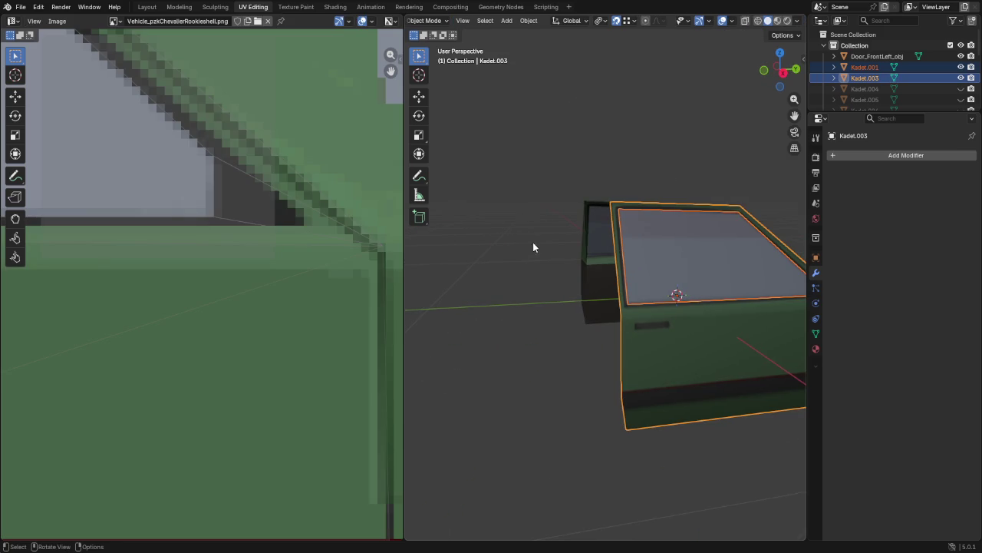
Step: Average the Kadet.001 window face's normals by face area
click(865, 67)
key(Tab)
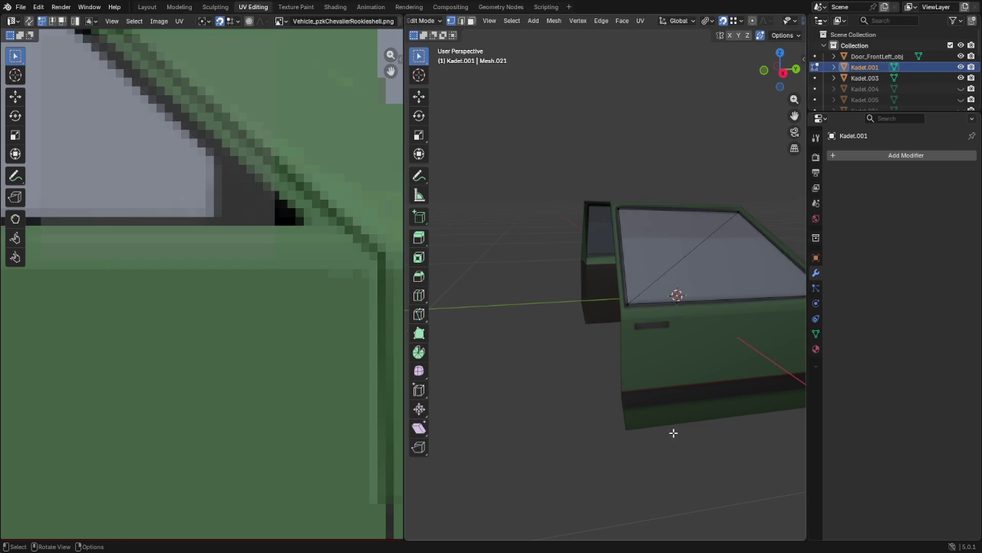
key(a)
key(alt+n)
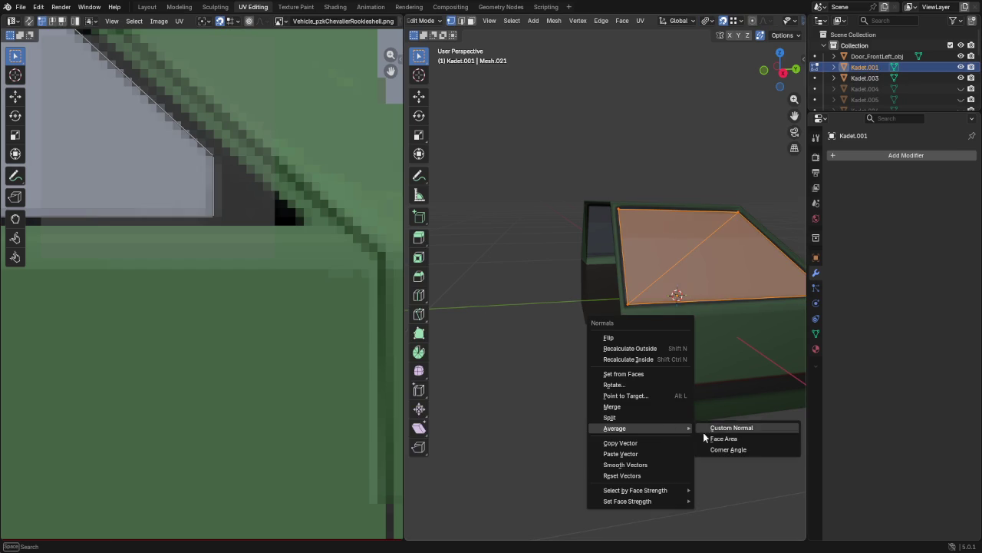
click(723, 436)
Step: Duplicate the window face and separate the copy into its own object
key(shift+d)
key(Escape)
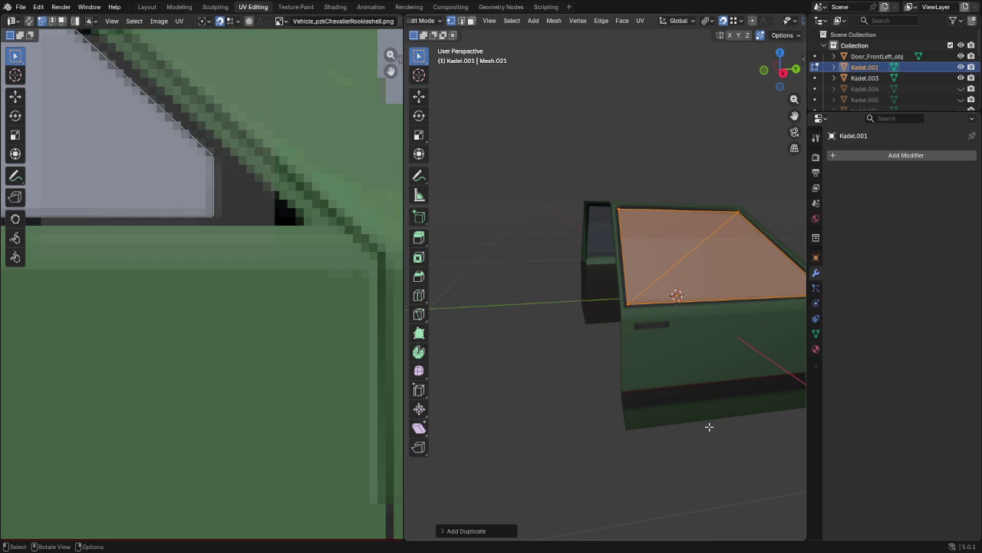
key(p)
click(661, 334)
key(Tab)
Step: Rename Kadet.001 to Window_FrontRight_obj
double_click(866, 67)
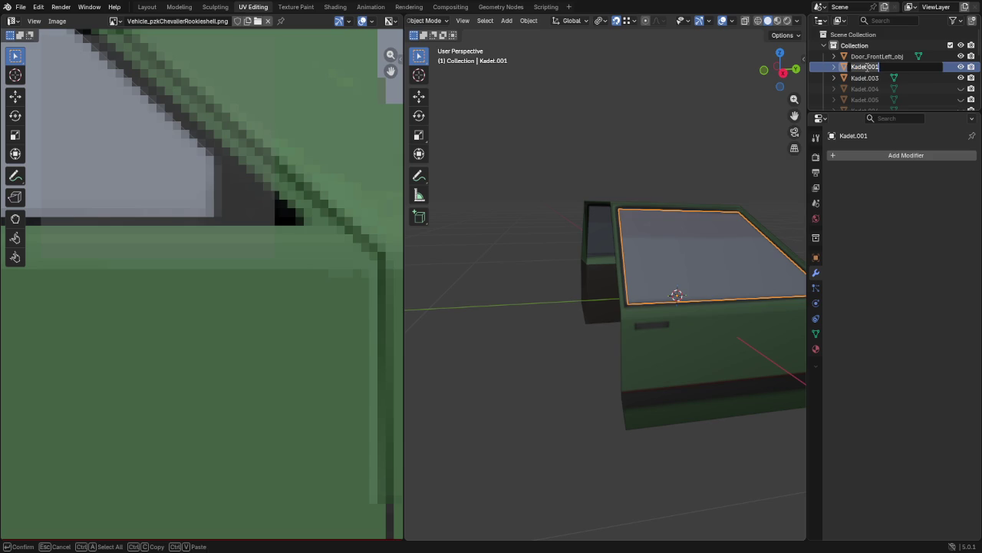
text(Window_FrontRight_obj)
key(Return)
Step: Rename the Kadet.003 door to Door_FrontRight_obj
double_click(867, 68)
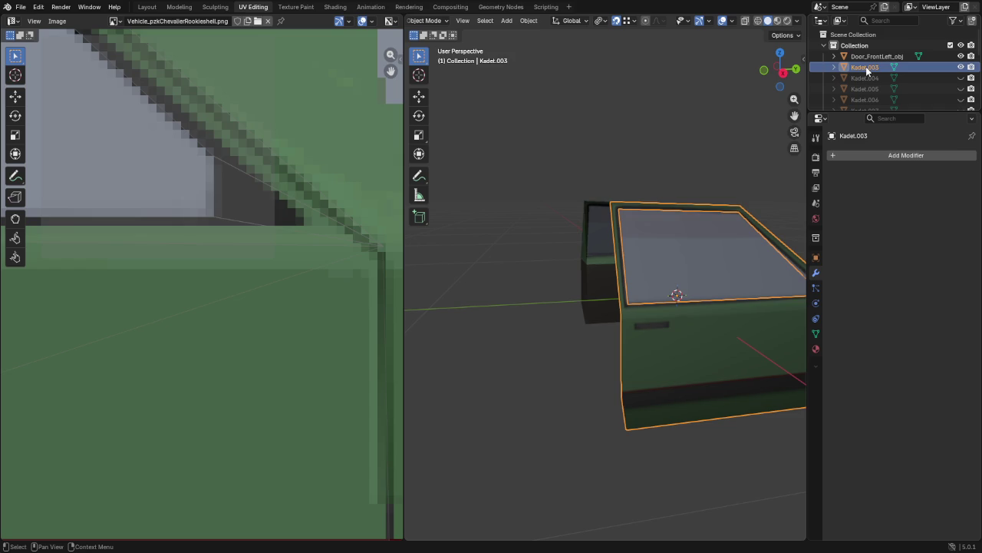
text(Door_FrontRight)
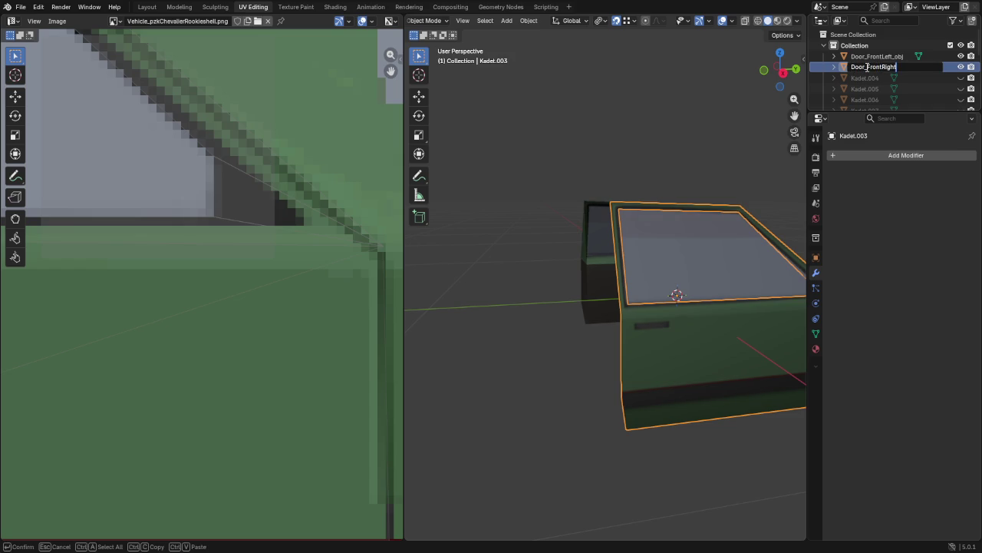
key(Return)
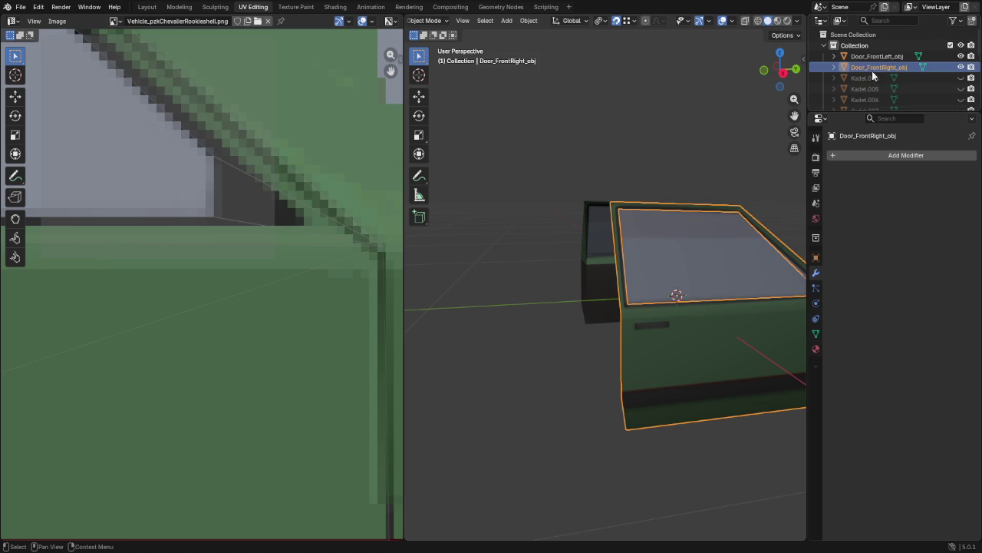
scroll(875, 73, down, 5)
scroll(906, 100, up, 5)
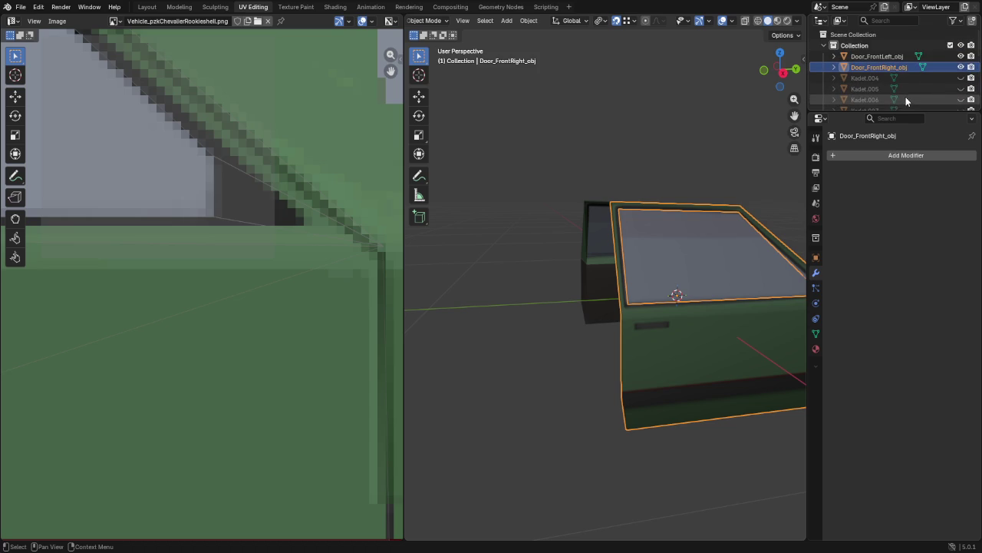
click(934, 80)
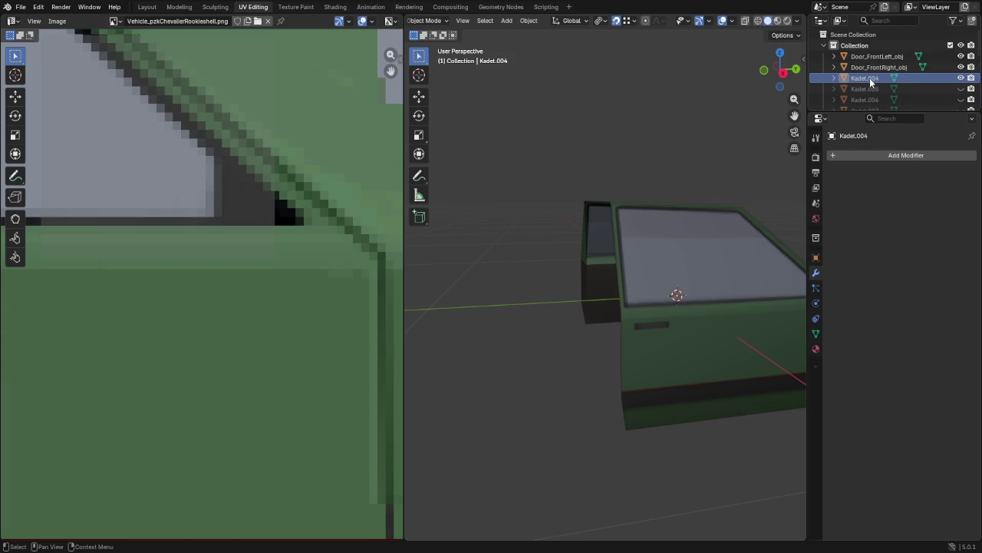
Step: Knife-cut across the Kadet.004 panel from its left vertex along the top edge to the right vertex
scroll(656, 308, down, 5)
mouse_move(655, 309)
middle_down()
mouse_move(589, 309)
mouse_move(660, 415)
middle_up()
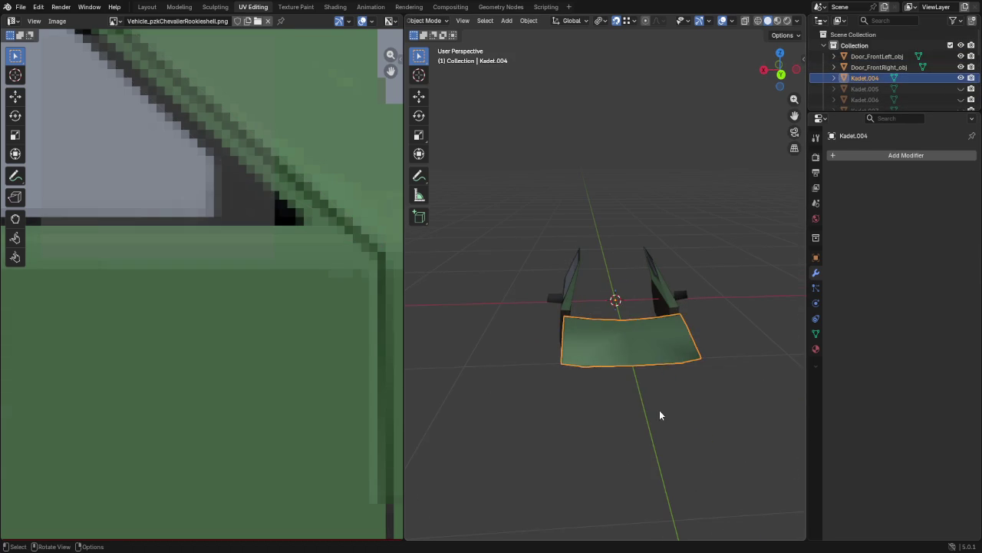
key(Tab)
key(Tab)
key(Tab)
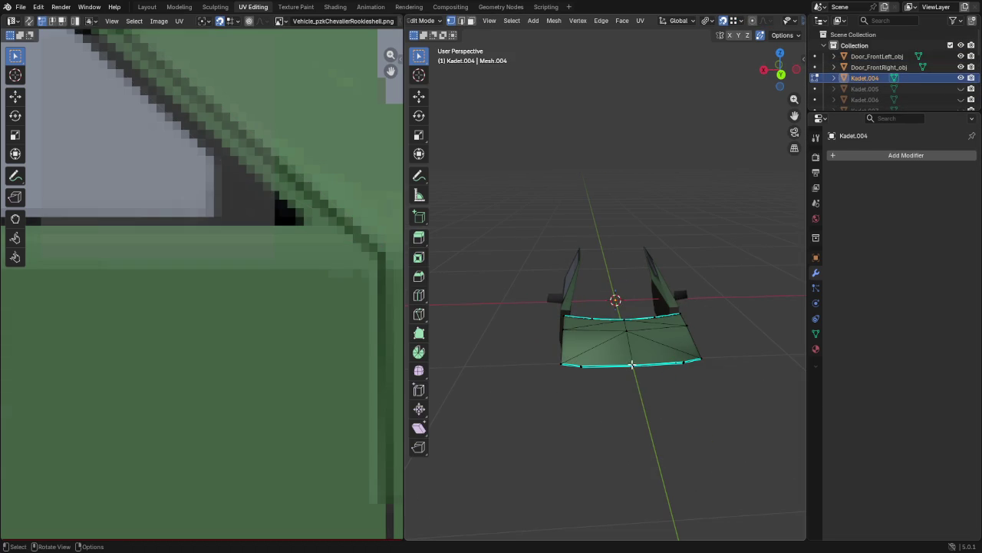
middle_drag(635, 359, 632, 371)
scroll(632, 371, up, 3)
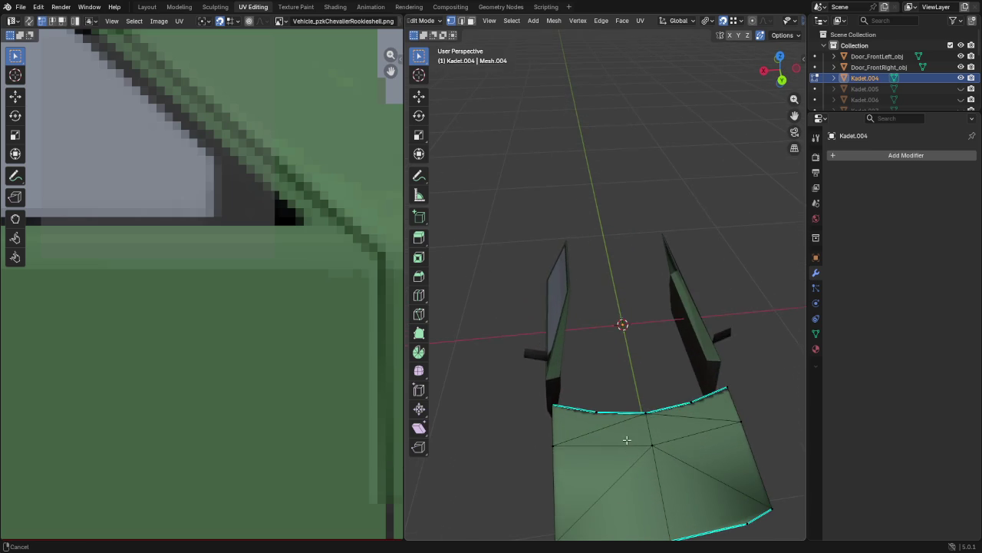
scroll(631, 371, up, 2)
key(k)
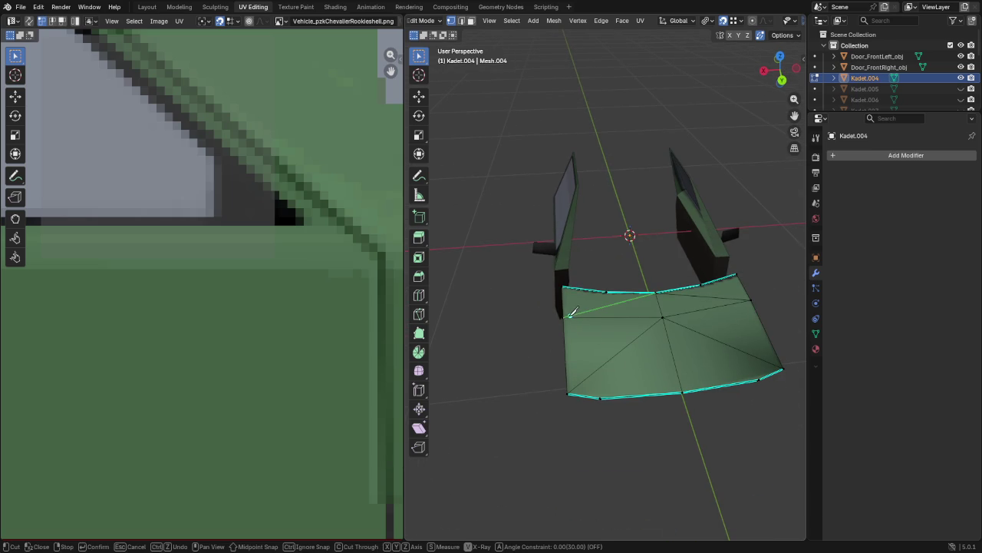
click(565, 315)
click(606, 292)
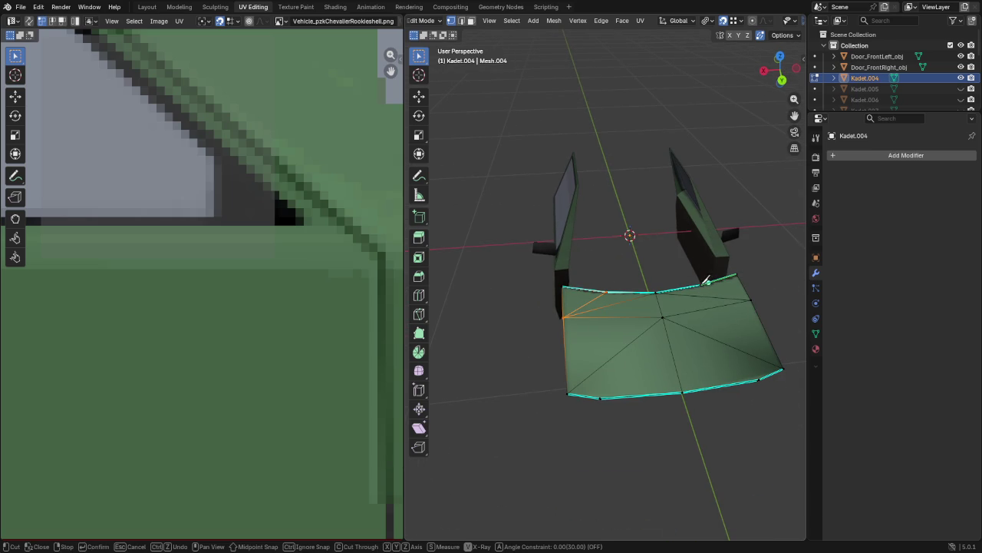
click(702, 283)
click(751, 299)
key(Return)
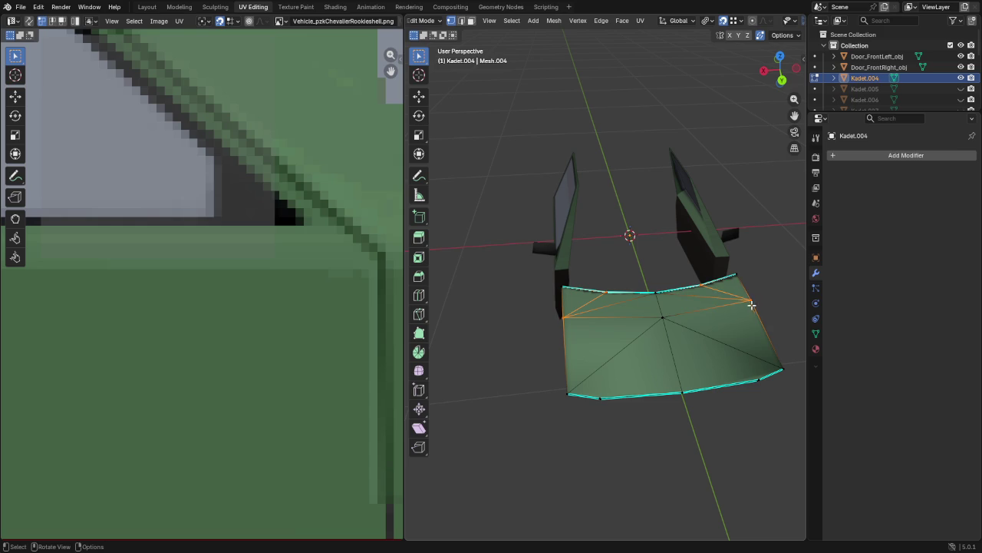
Step: Knife-cut from the bottom-right vertex through the centre to the bottom-left vertex, then return to object mode
key(k)
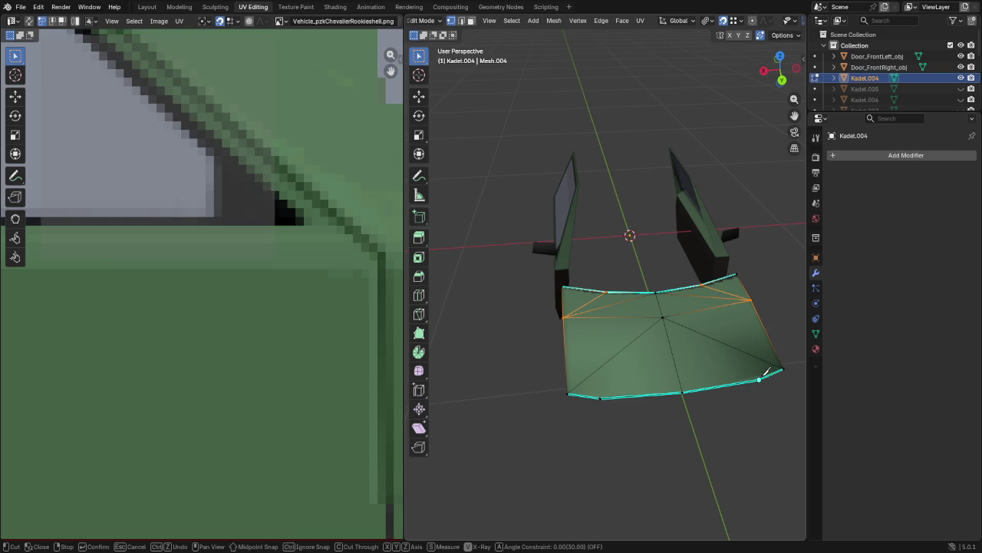
click(759, 379)
click(662, 317)
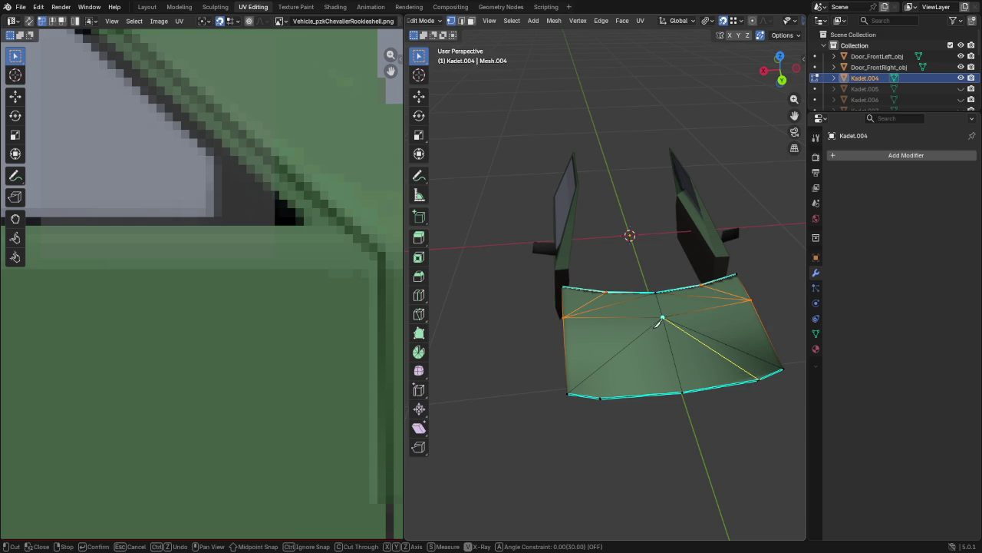
click(603, 389)
key(Return)
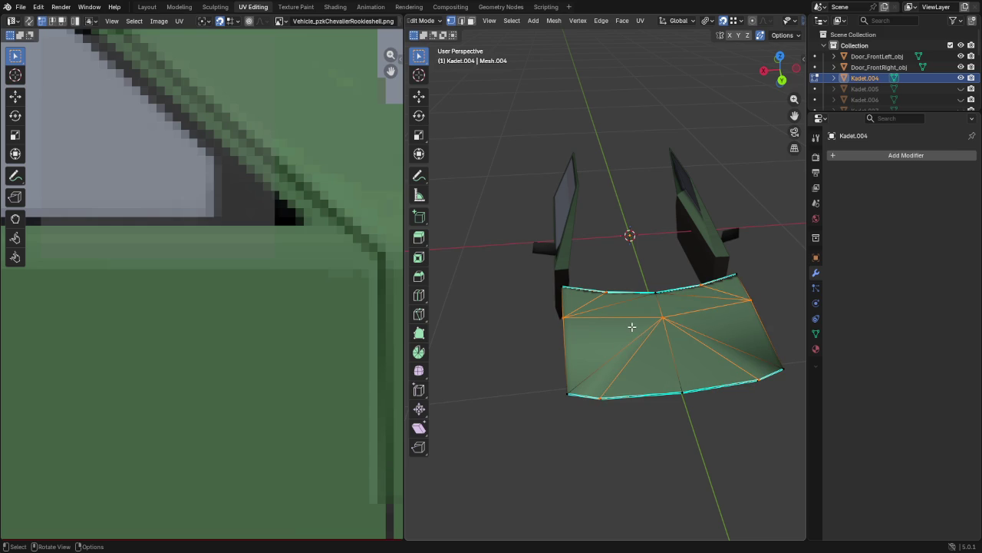
key(2)
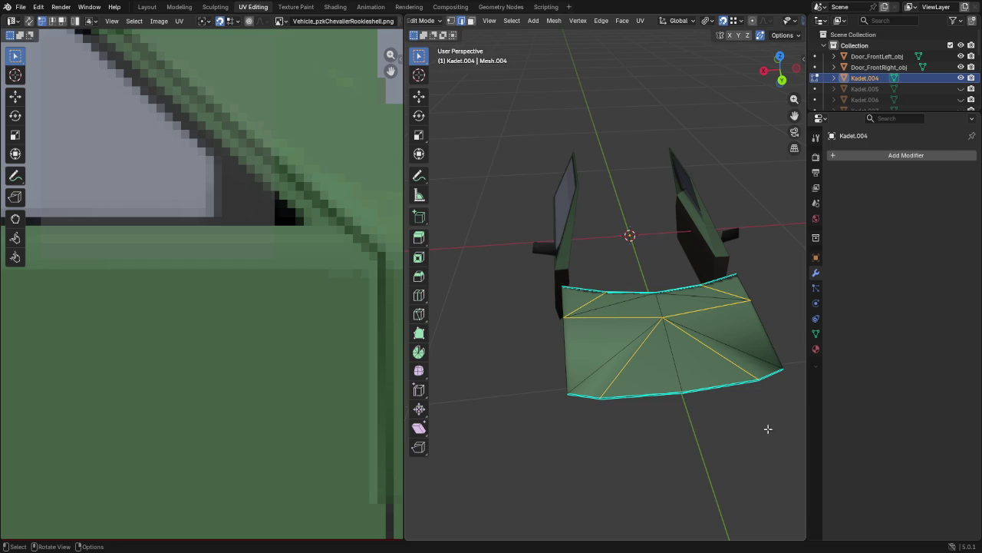
key(Tab)
click(855, 156)
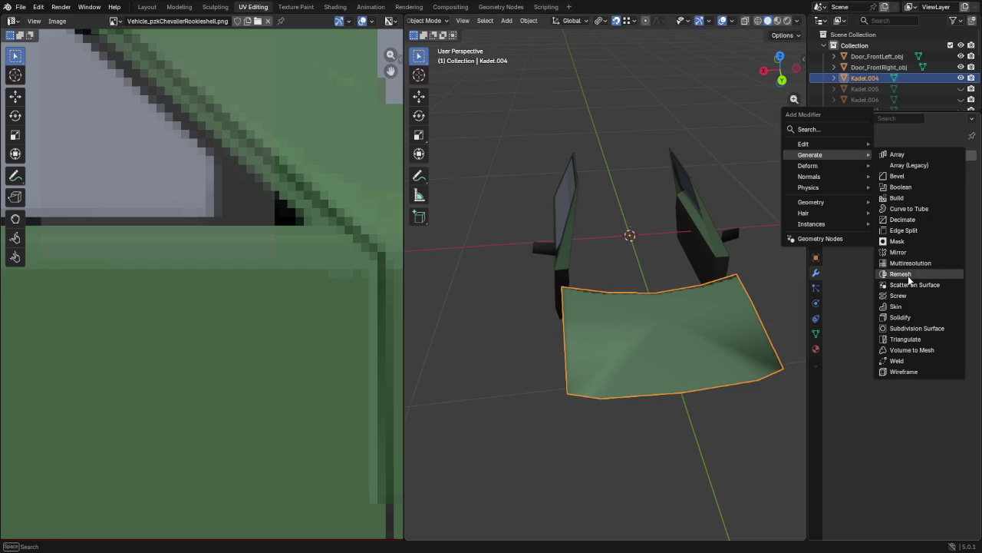
Step: Add and apply a Solidify modifier on the Kadet.004 panel
click(908, 318)
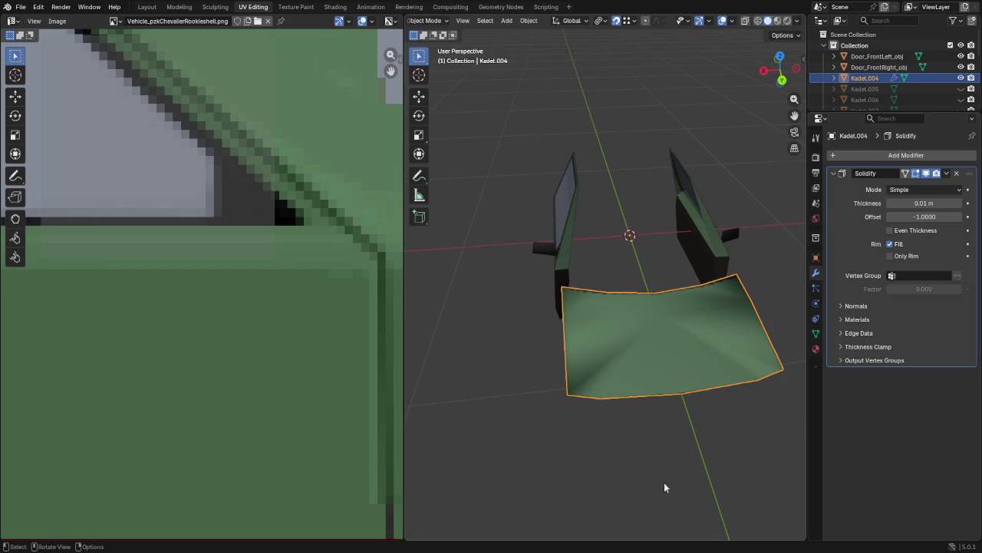
click(946, 176)
click(901, 189)
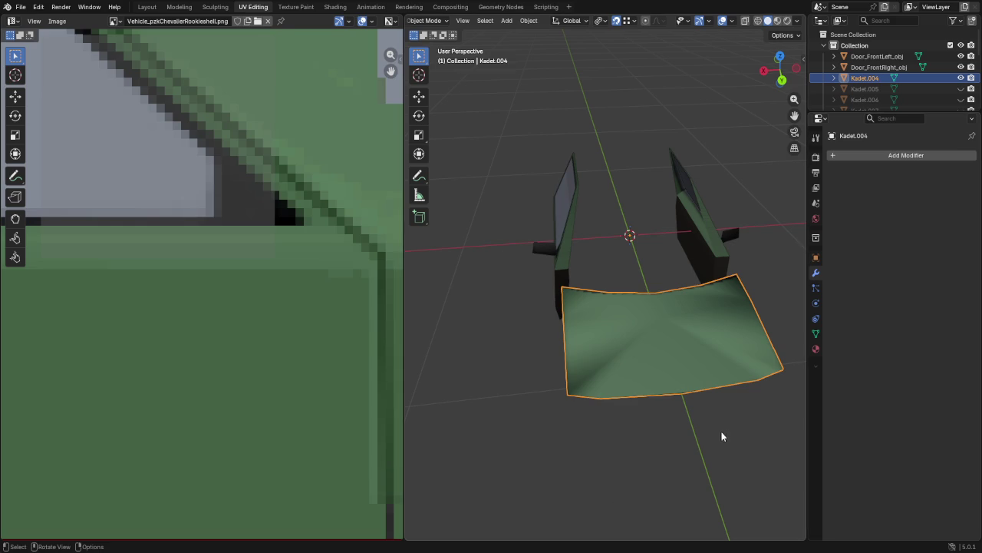
Step: Mark all panel edges sharp by angle and average normals by face area
key(Tab)
key(a)
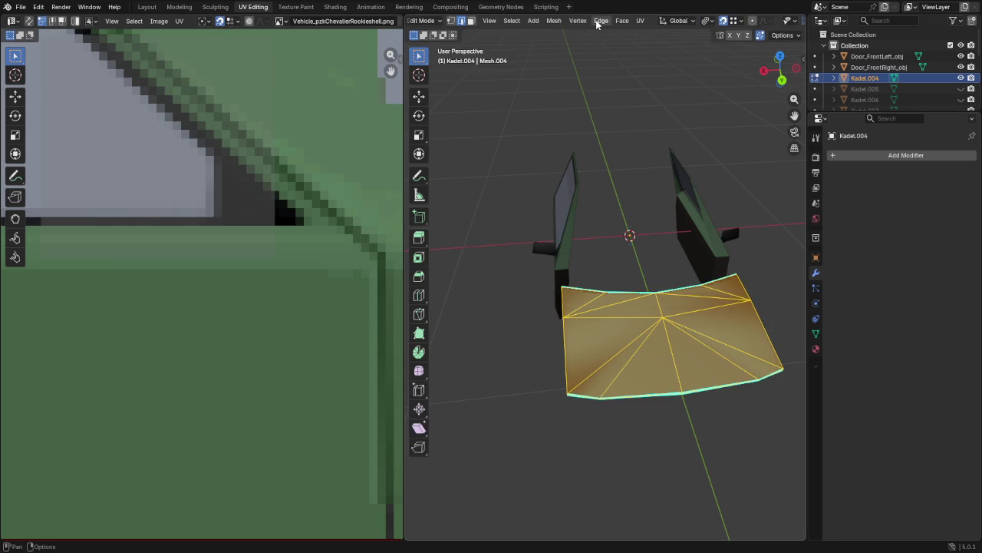
click(601, 20)
click(658, 277)
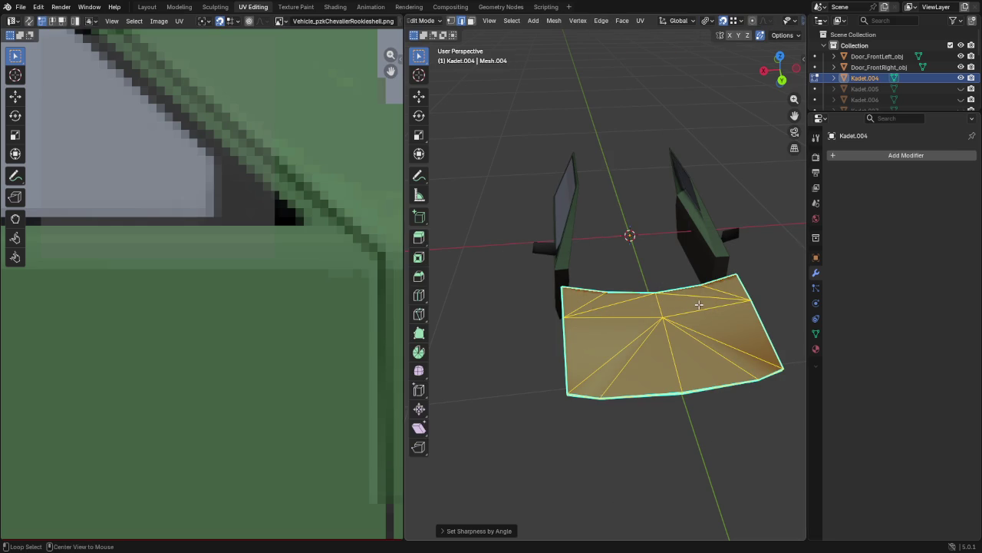
key(alt+n)
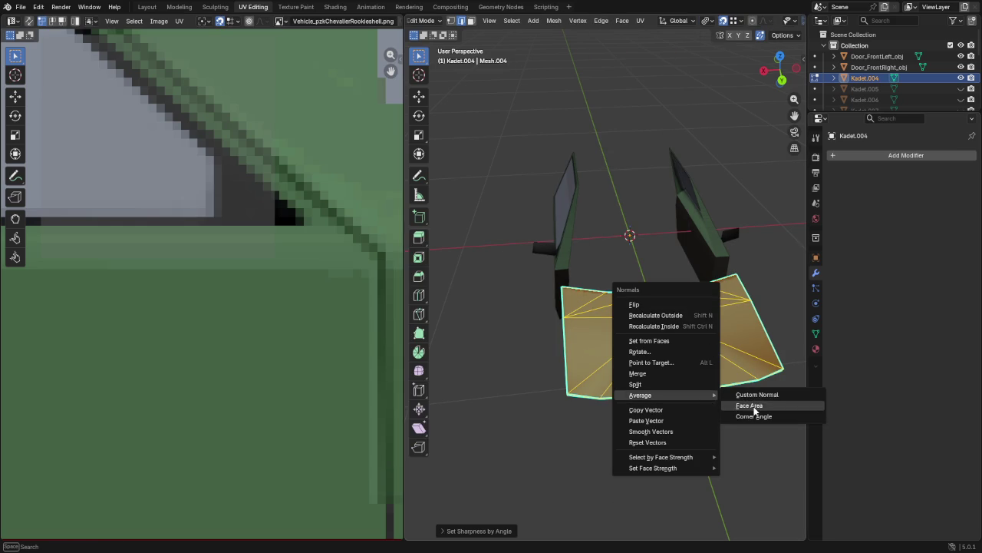
click(749, 406)
Step: Back in Edit Mode, circle-select the panel's upper and left faces
key(Tab)
mouse_move(735, 415)
middle_down()
mouse_move(713, 374)
mouse_move(712, 334)
middle_up()
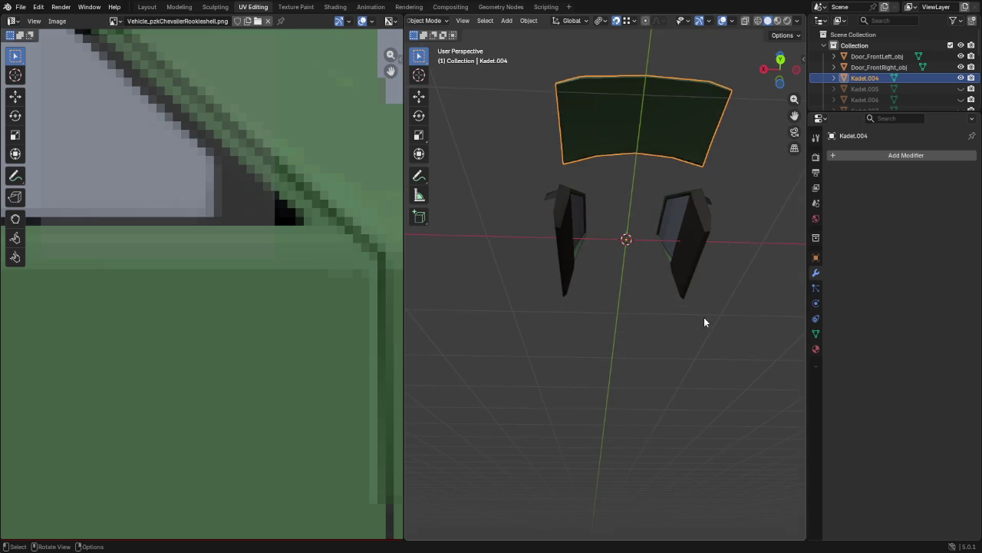
key(Tab)
middle_drag(667, 182, 658, 281)
scroll(657, 281, up, 3)
click(622, 217)
mouse_move(636, 215)
middle_down()
mouse_move(637, 191)
mouse_move(607, 178)
middle_up()
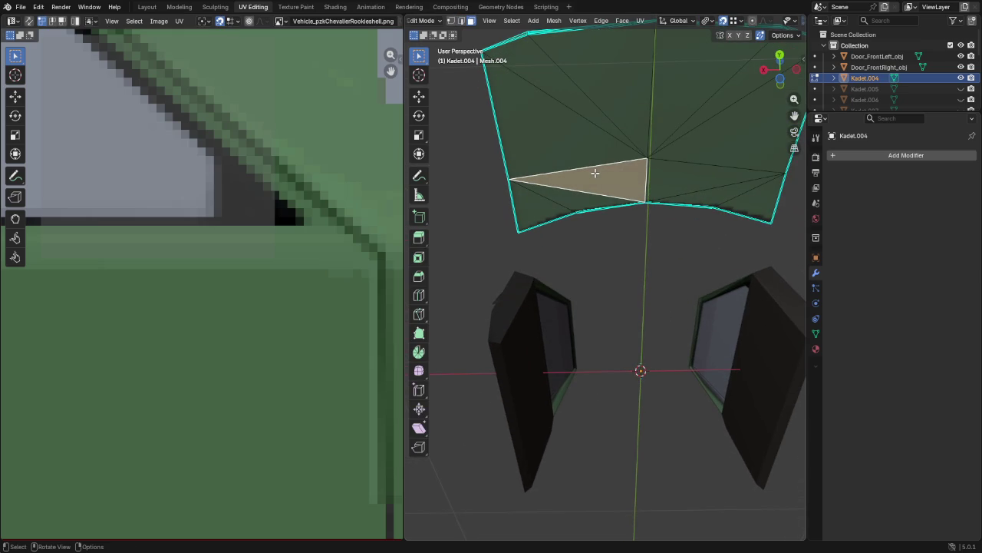
key(c)
mouse_move(542, 189)
mouse_down()
mouse_move(570, 146)
mouse_move(693, 87)
mouse_move(708, 183)
mouse_move(745, 196)
mouse_up()
Step: Scale the selected hood UVs to zero and move the point onto green body paint
right_click(480, 180)
scroll(246, 262, down, 4)
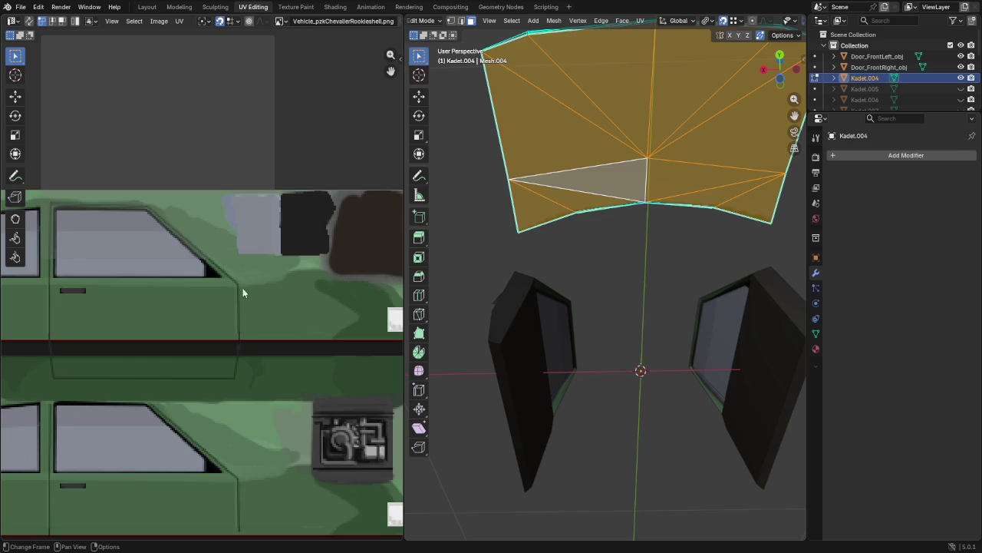
scroll(221, 420, down, 3)
key(s)
key(0)
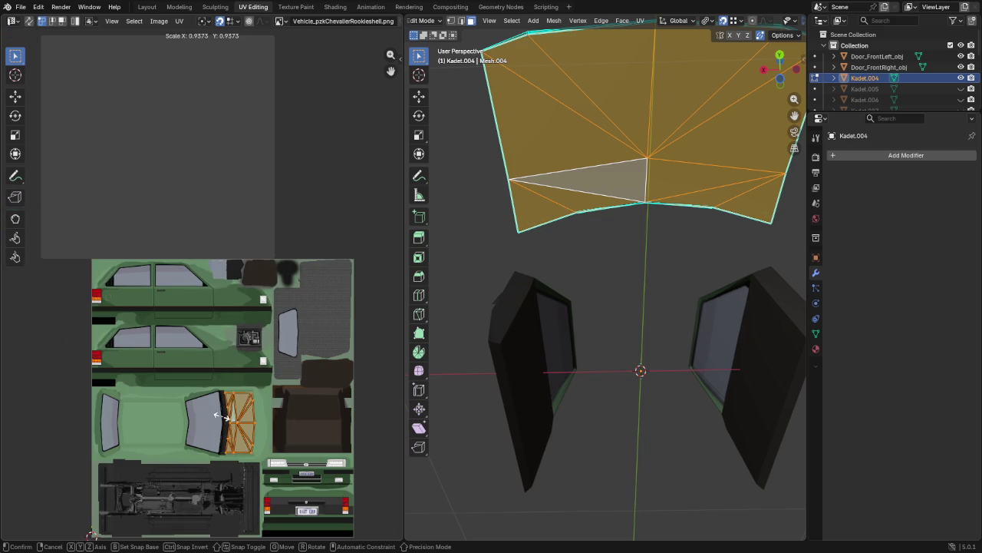
key(Return)
key(g)
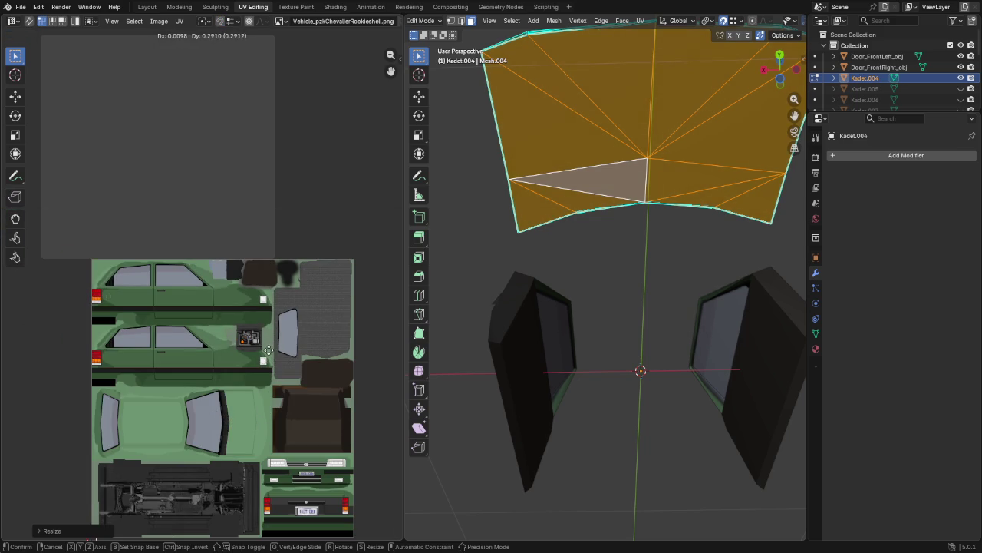
click(268, 350)
Step: Rename Kadet.004 to Hood_obj and make Kadet.005 visible
click(570, 305)
mouse_move(570, 305)
middle_down()
mouse_move(658, 372)
mouse_move(658, 393)
middle_up()
key(Tab)
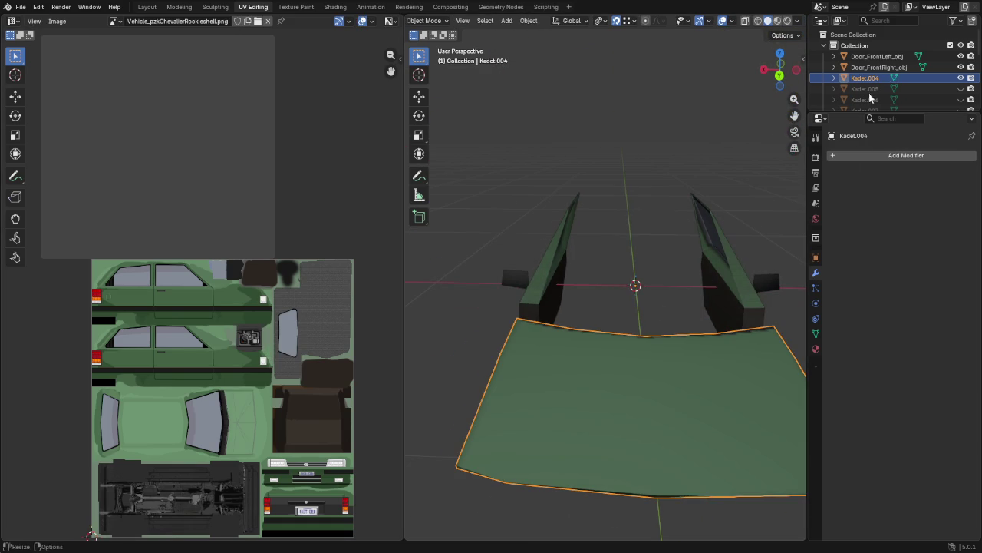
double_click(882, 78)
text(Hood_obj)
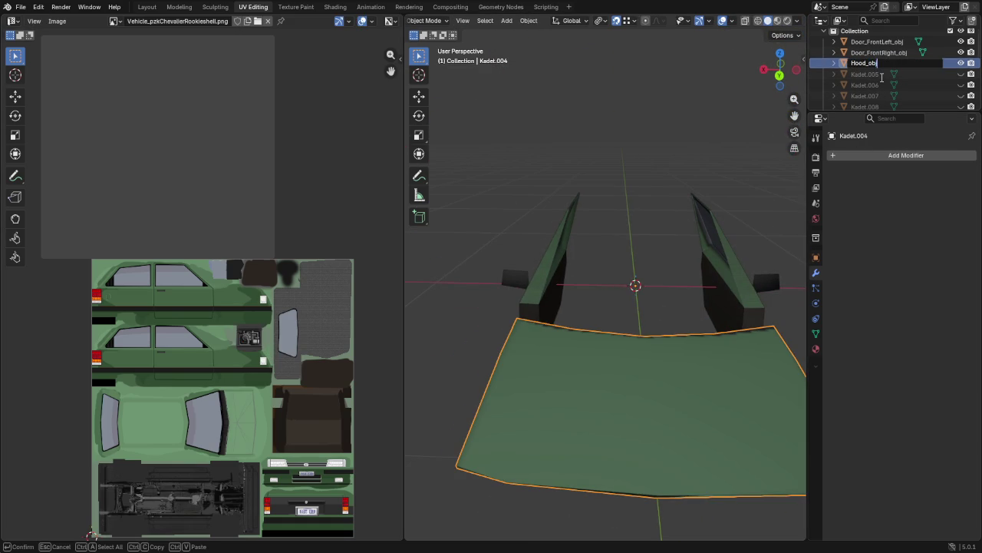
key(Return)
click(882, 77)
click(962, 75)
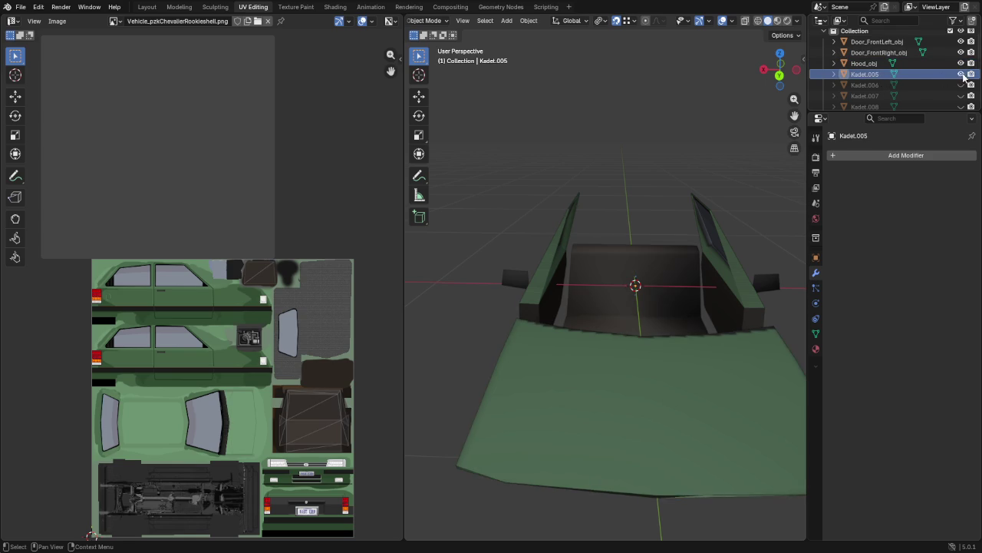
Step: Dissolve the diagonal edge across the Kadet.005 seat back
click(873, 77)
mouse_move(717, 192)
middle_down()
mouse_move(451, 261)
mouse_move(518, 309)
mouse_move(630, 290)
middle_up()
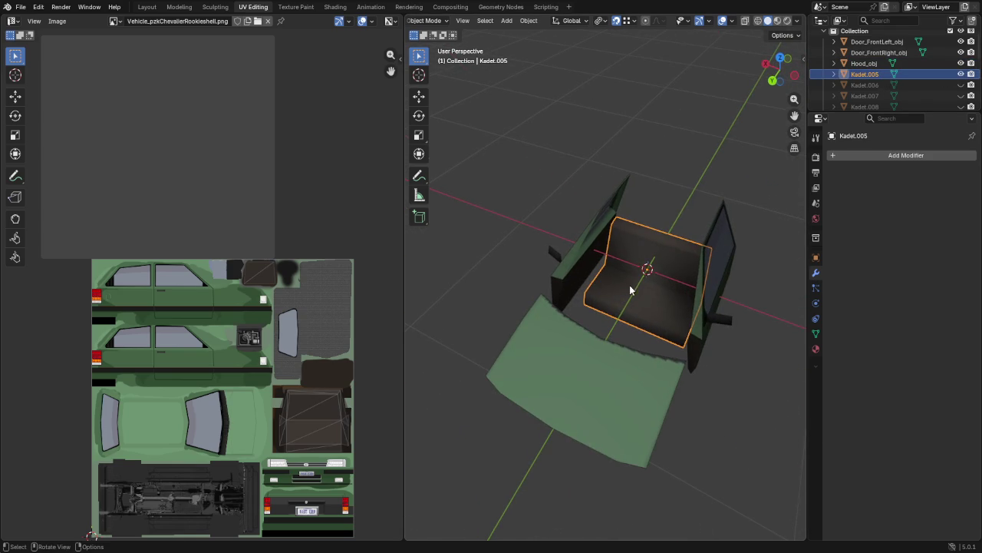
key(Tab)
scroll(697, 306, up, 2)
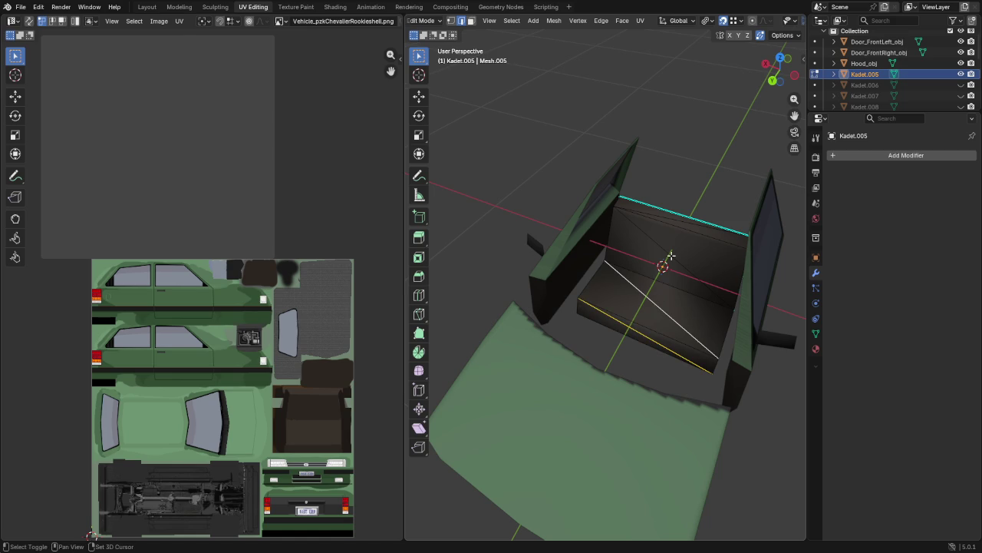
mouse_move(699, 228)
middle_down()
mouse_move(588, 223)
mouse_move(566, 184)
mouse_move(570, 355)
middle_up()
shift+click(589, 381)
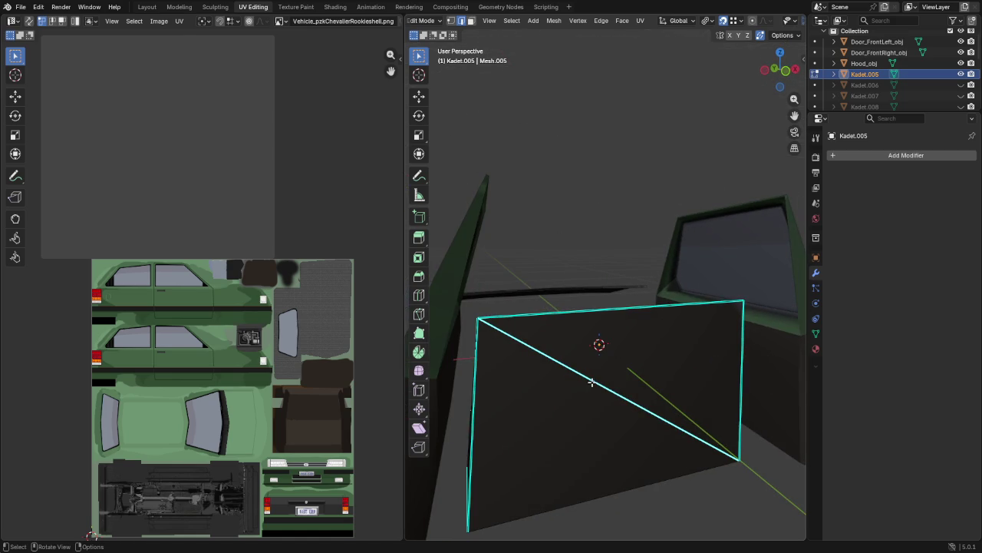
key(x)
click(576, 435)
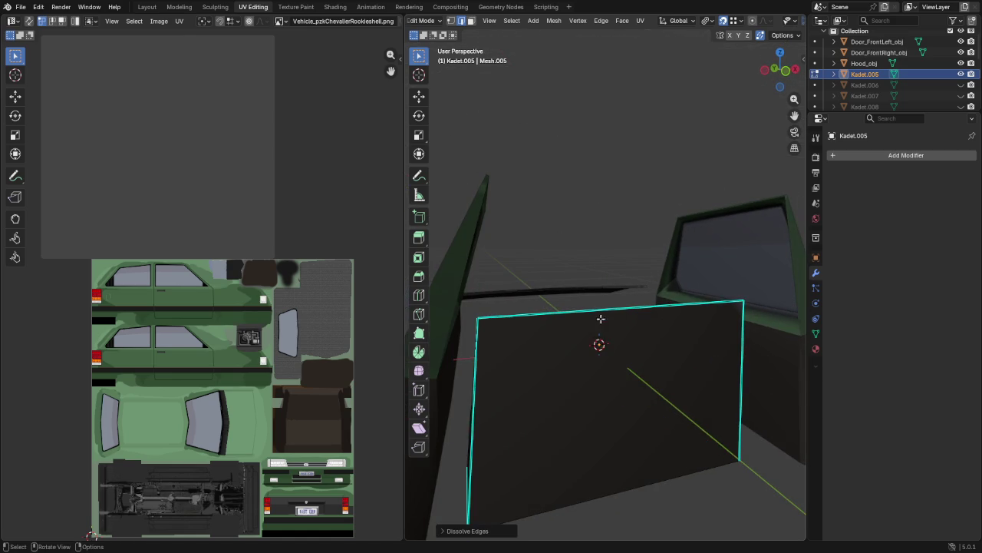
Step: Resize the seat back's top edge, excluding the X axis
mouse_move(600, 319)
middle_down()
mouse_move(706, 366)
mouse_move(767, 351)
middle_up()
shift+click(667, 350)
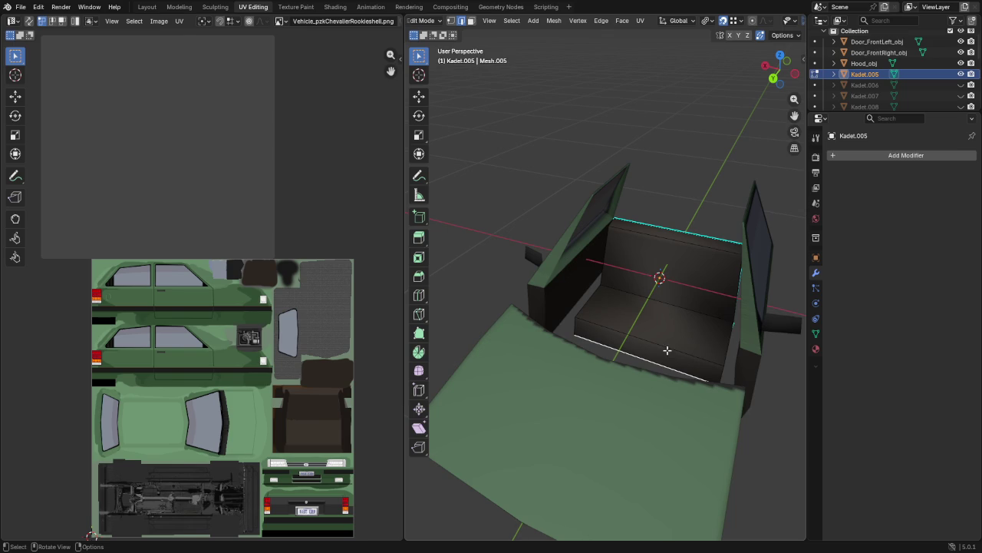
shift+click(667, 349)
shift+click(676, 311)
shift+click(676, 244)
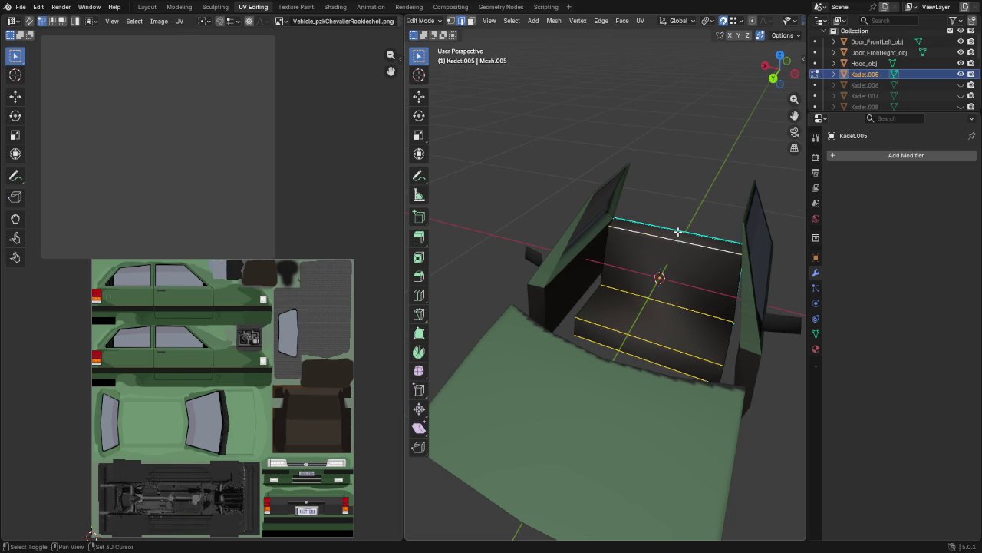
mouse_move(693, 270)
middle_down()
mouse_move(607, 241)
mouse_move(582, 277)
middle_up()
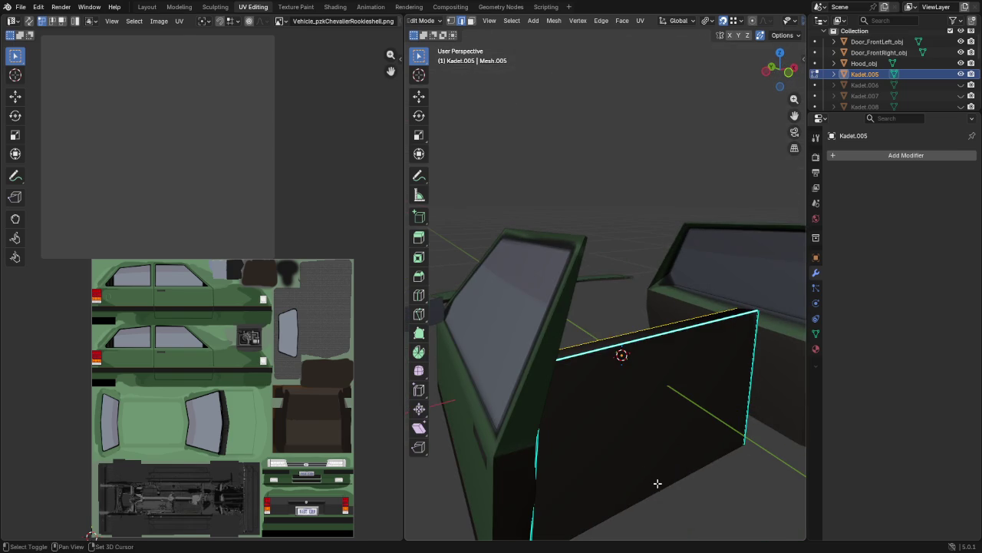
middle_drag(652, 422, 676, 468)
key(s)
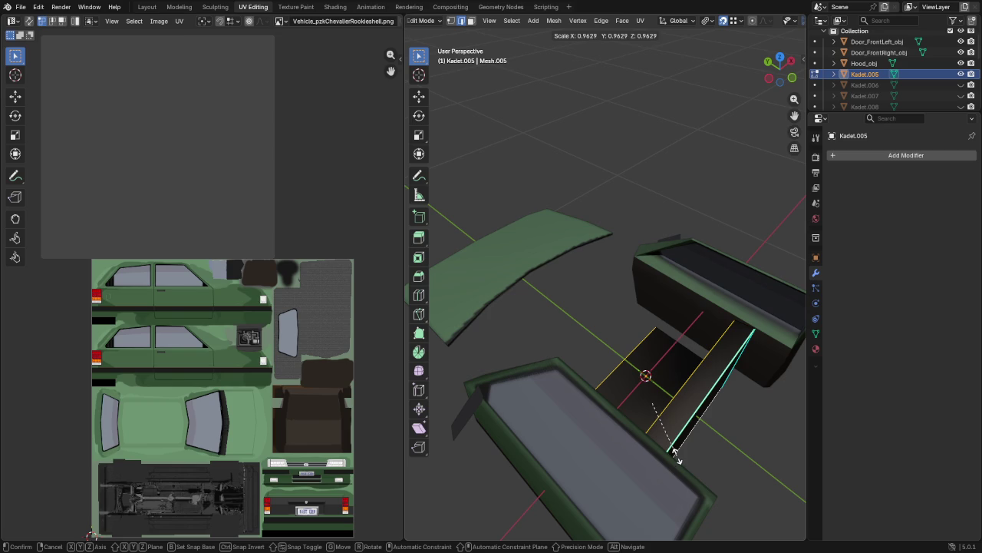
key(shift+x)
click(674, 448)
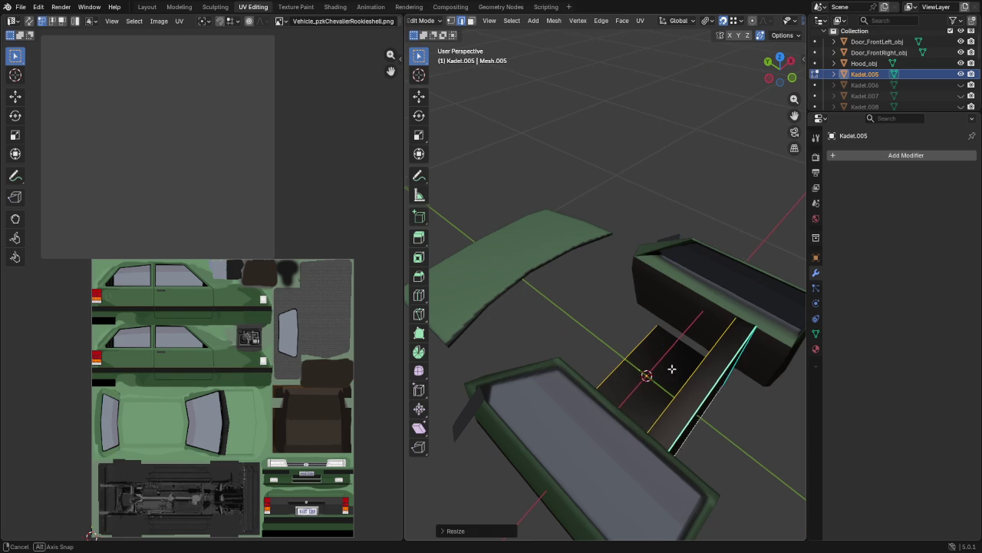
Step: Loop-cut the seat down its middle and scale the new loop along X
middle_drag(674, 449, 747, 322)
key(ctrl+r)
click(658, 328)
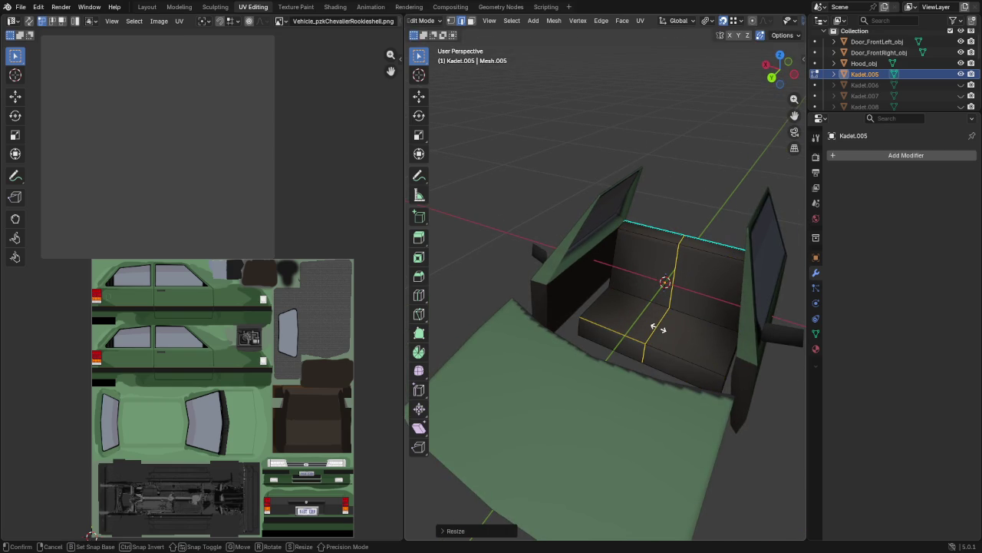
click(658, 328)
key(s)
key(x)
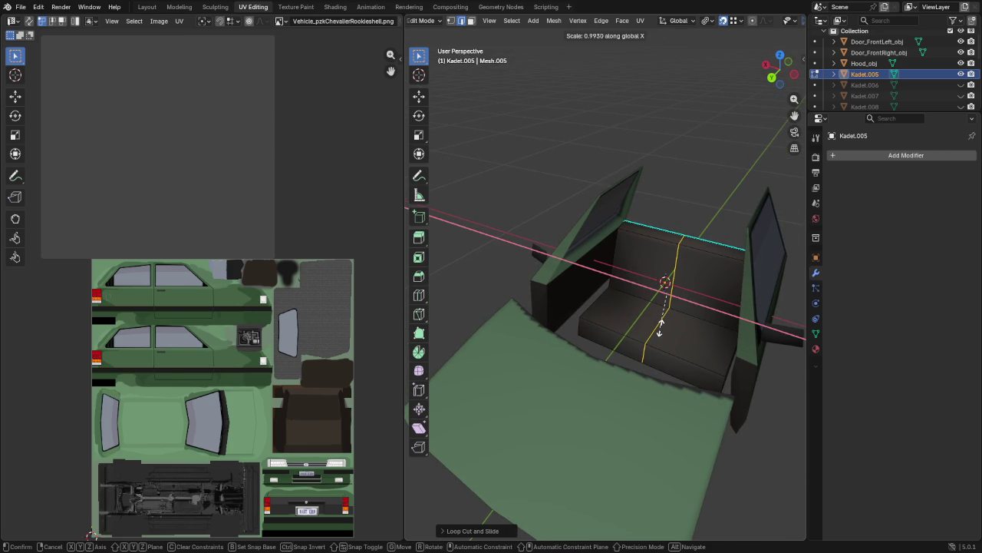
click(665, 326)
Step: Box-select the right half of the seat
scroll(758, 22, down, 3)
scroll(753, 22, down, 2)
middle_drag(693, 292, 671, 306)
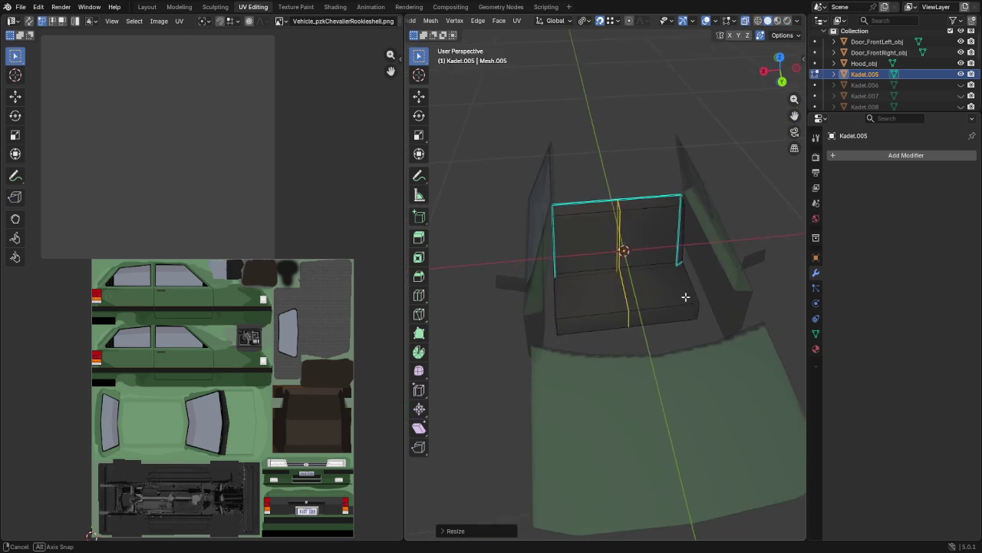
key(b)
drag(633, 165, 760, 401)
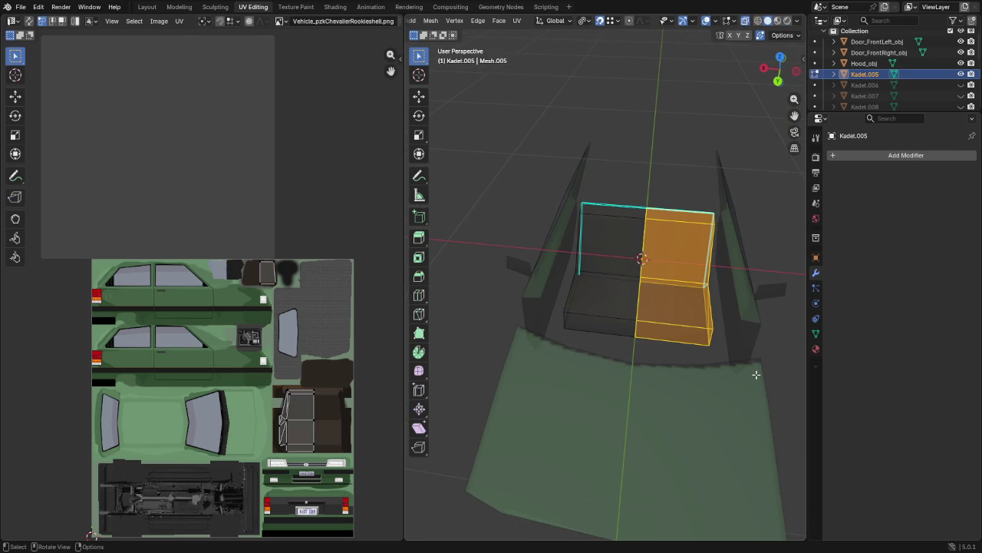
Step: Separate the right seat half and the seat's left edge strip into their own objects
key(p)
click(704, 374)
drag(535, 164, 596, 384)
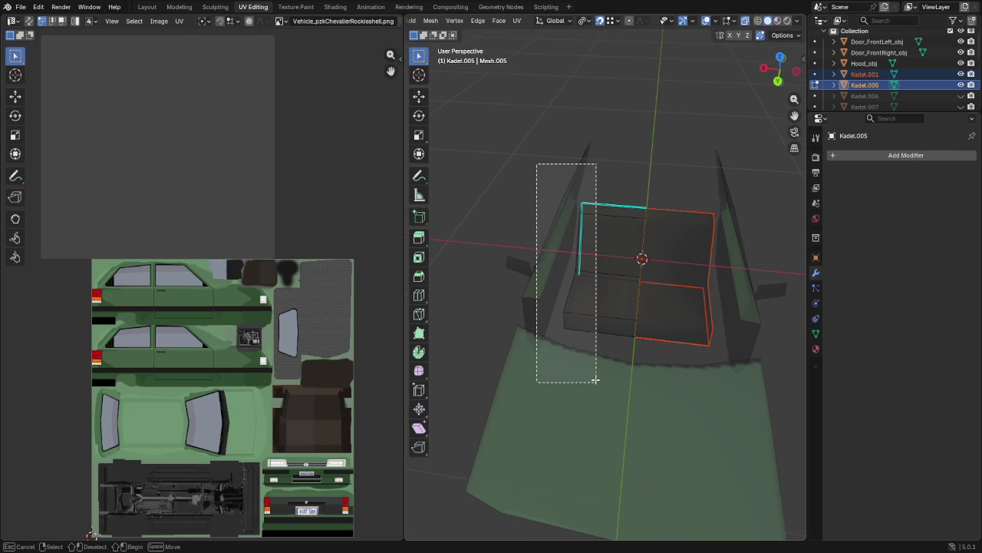
key(g)
key(Escape)
key(p)
click(613, 384)
Step: Join the edge piece Kadet.002 into the right seat half Kadet.001
key(Tab)
click(865, 84)
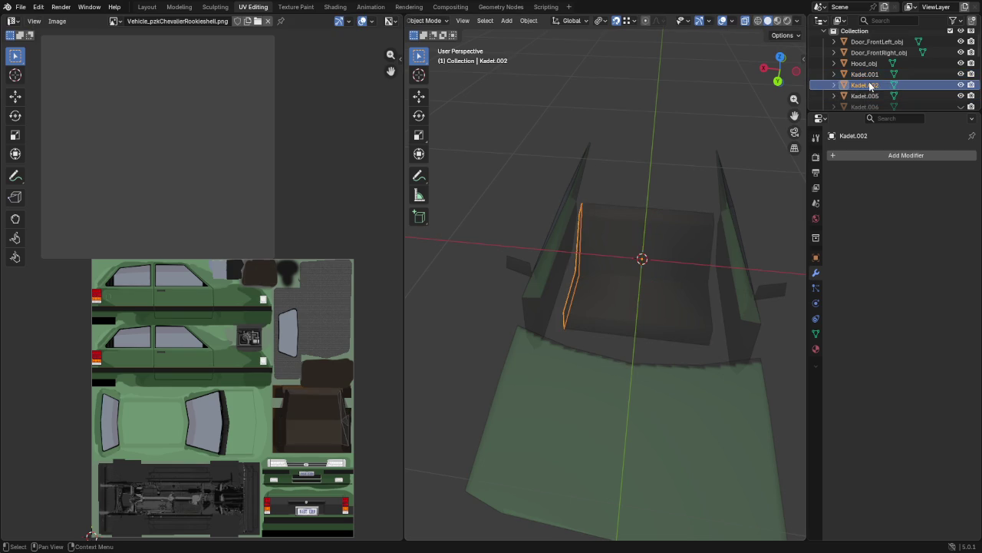
ctrl+click(865, 74)
key(ctrl+j)
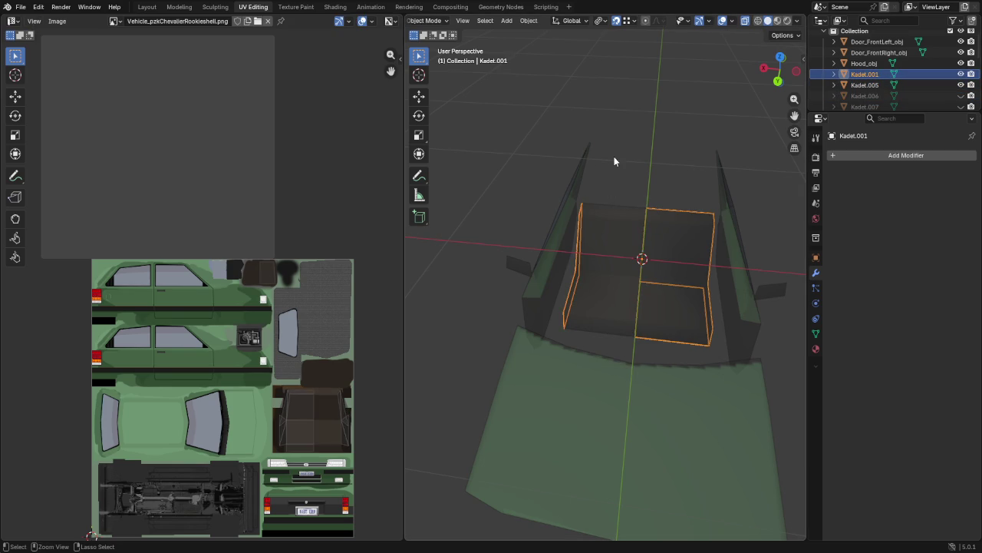
key(Tab)
Step: Flatten the stray edge to zero X width and move it onto the seat's centre line
drag(523, 169, 598, 400)
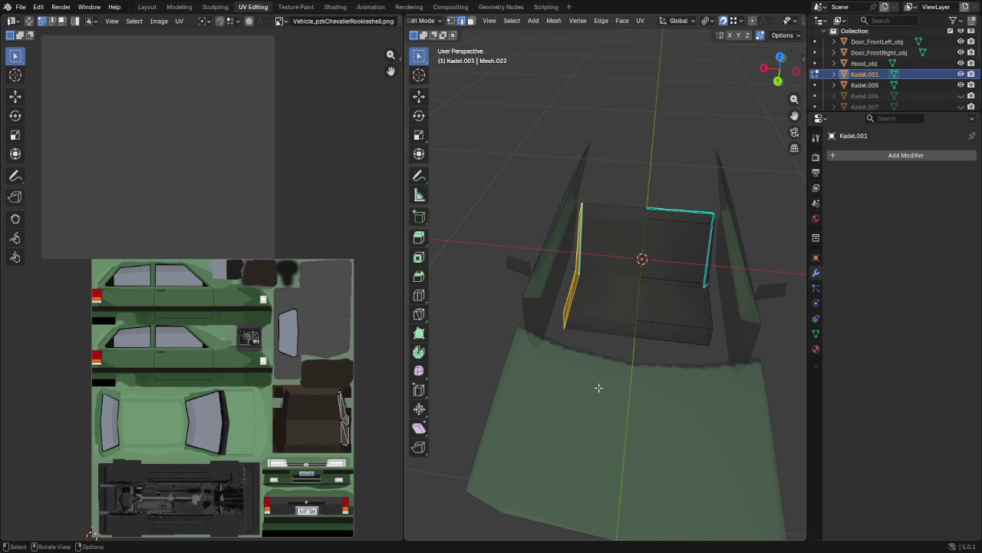
key(s)
key(x)
key(0)
key(Return)
key(g)
key(x)
click(640, 282)
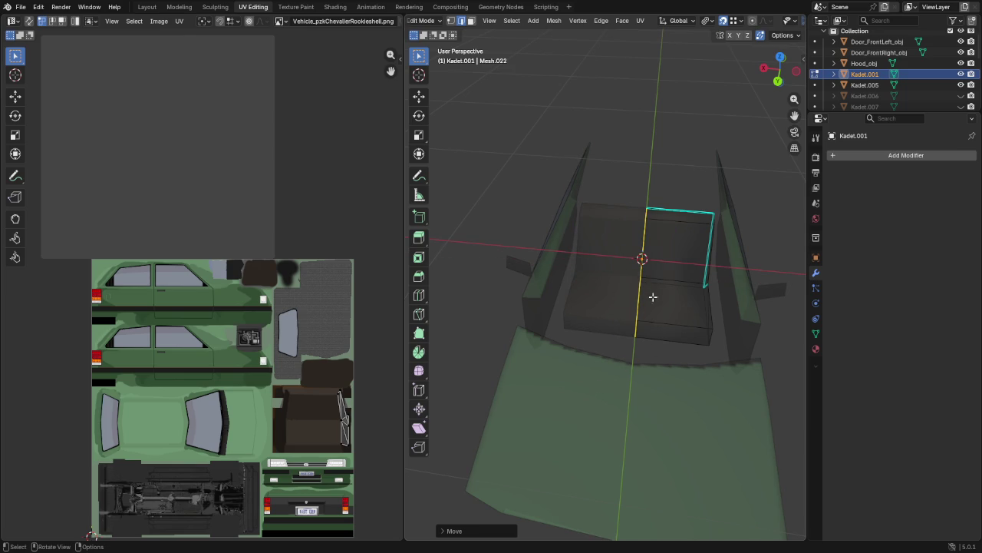
Step: Set edge sharpness by angle on the whole right half, then clear sharp marks
key(a)
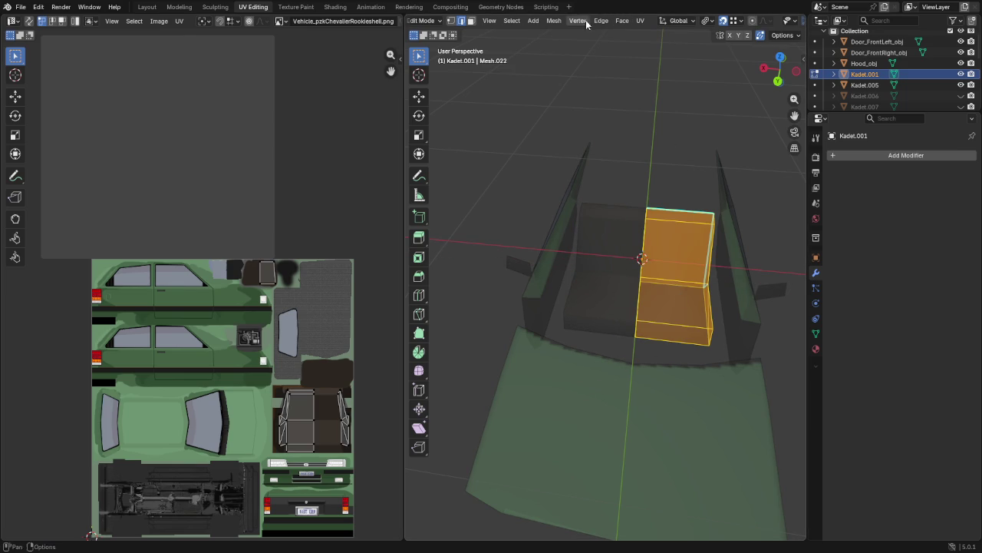
click(601, 21)
click(660, 274)
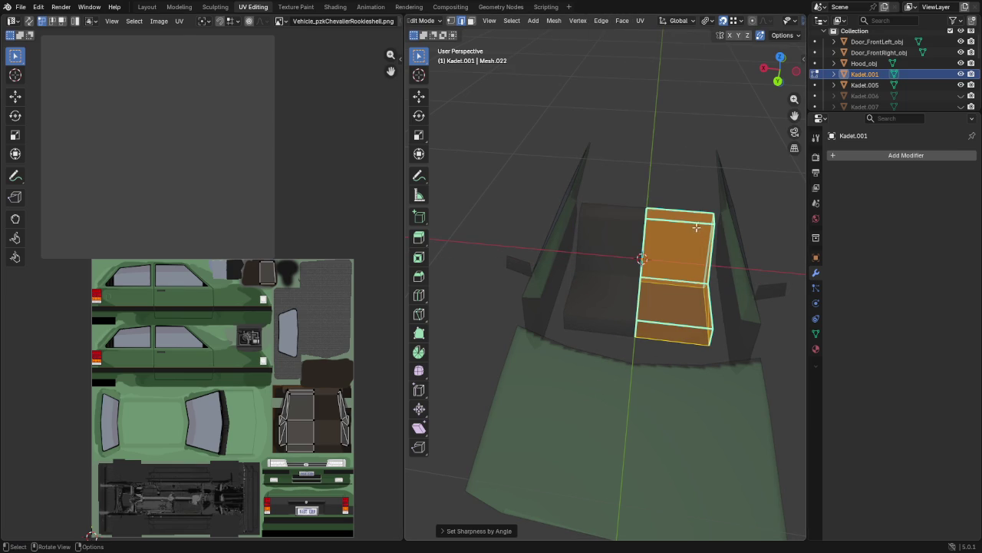
key(alt+a)
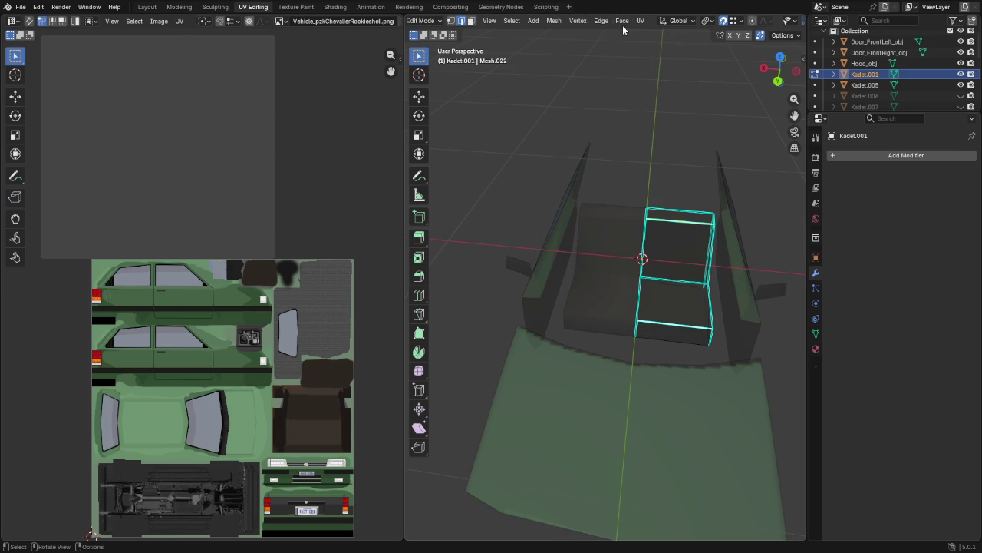
click(601, 21)
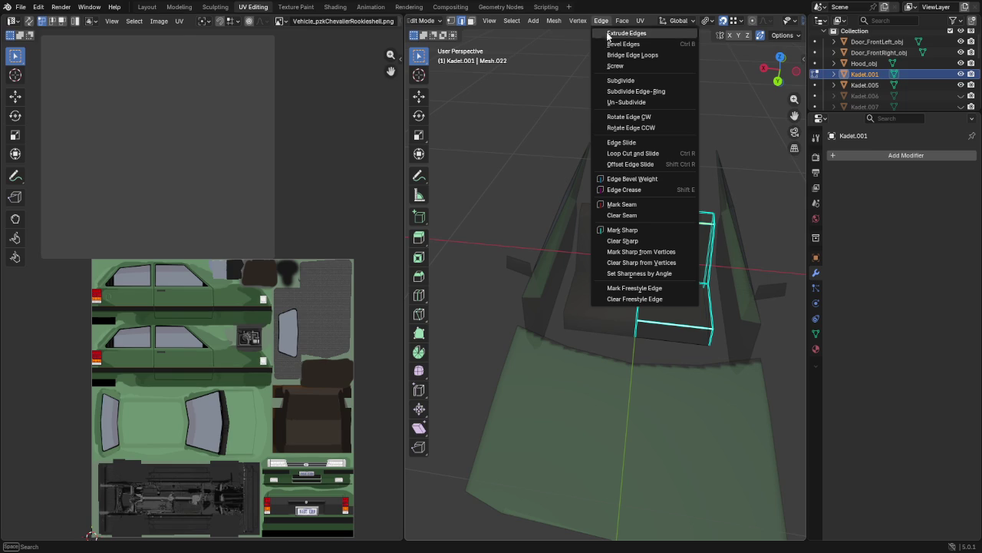
click(645, 241)
Step: Average the right seat half's normals
alt+click(705, 315)
right_click(704, 316)
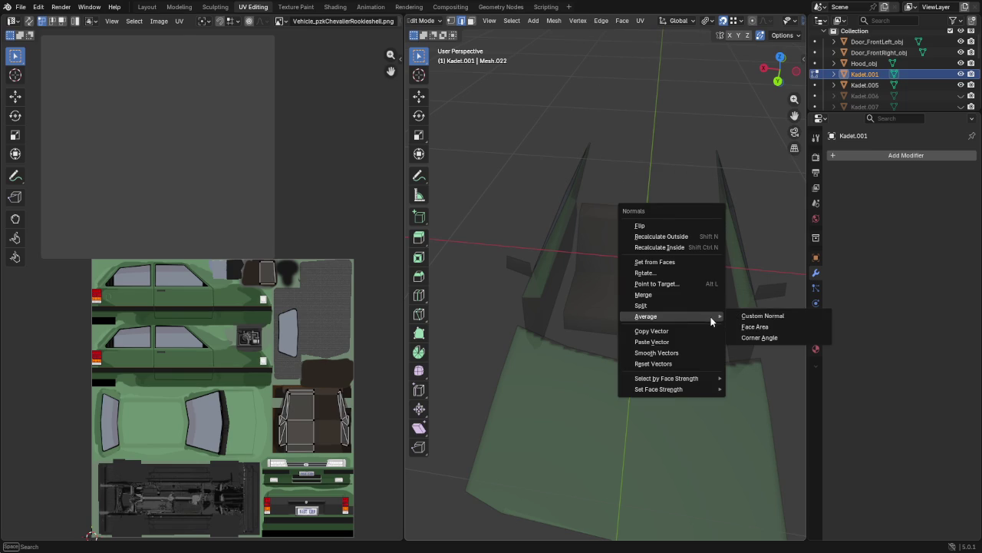
click(756, 325)
key(Tab)
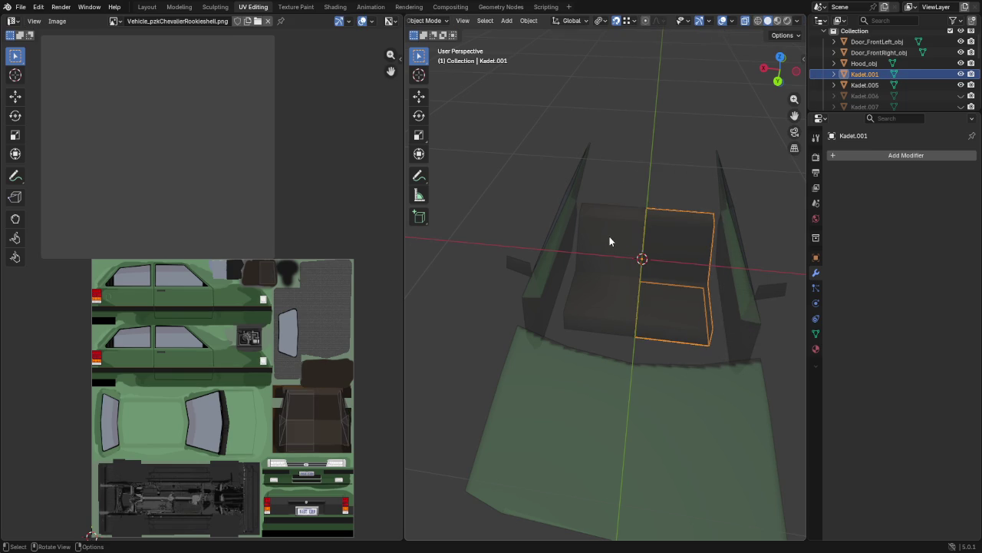
Step: Duplicate the right half's outer side face in place and separate it into a new object
click(610, 242)
click(697, 300)
key(Tab)
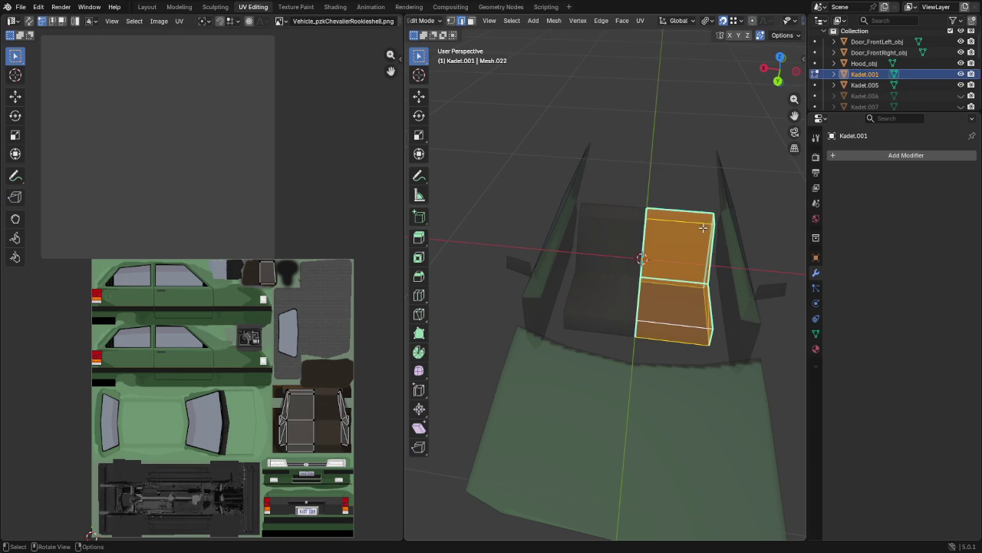
click(709, 314)
key(shift+d)
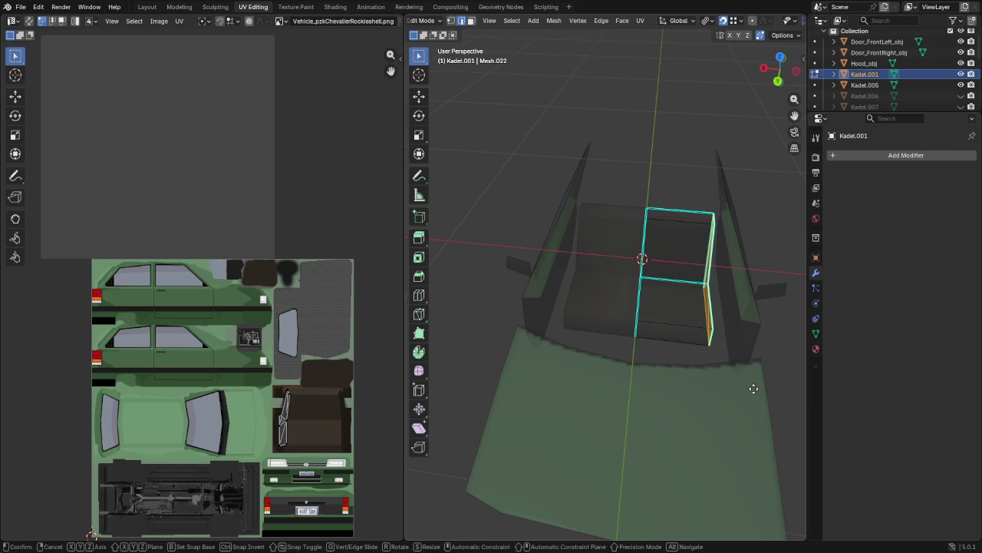
right_click(754, 381)
key(p)
click(741, 376)
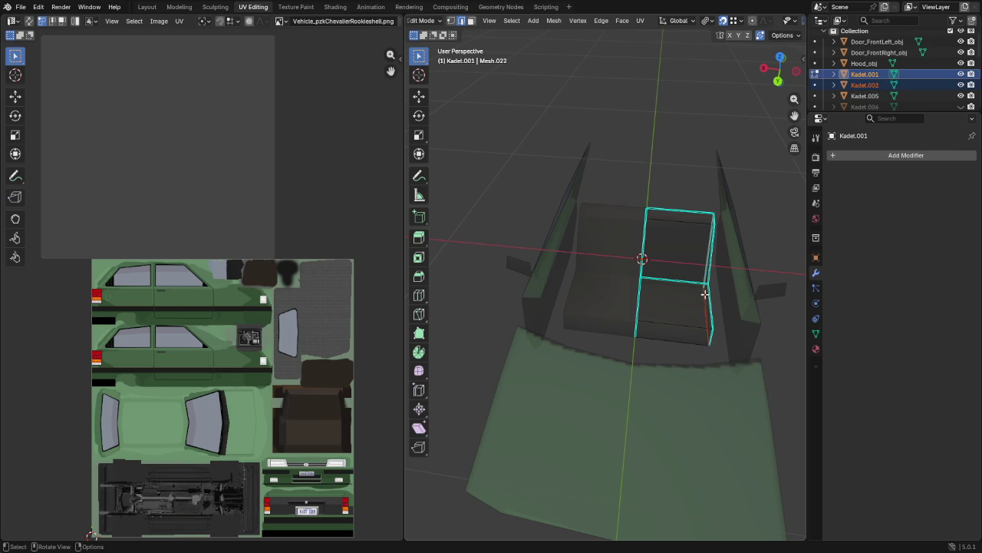
key(Tab)
click(865, 96)
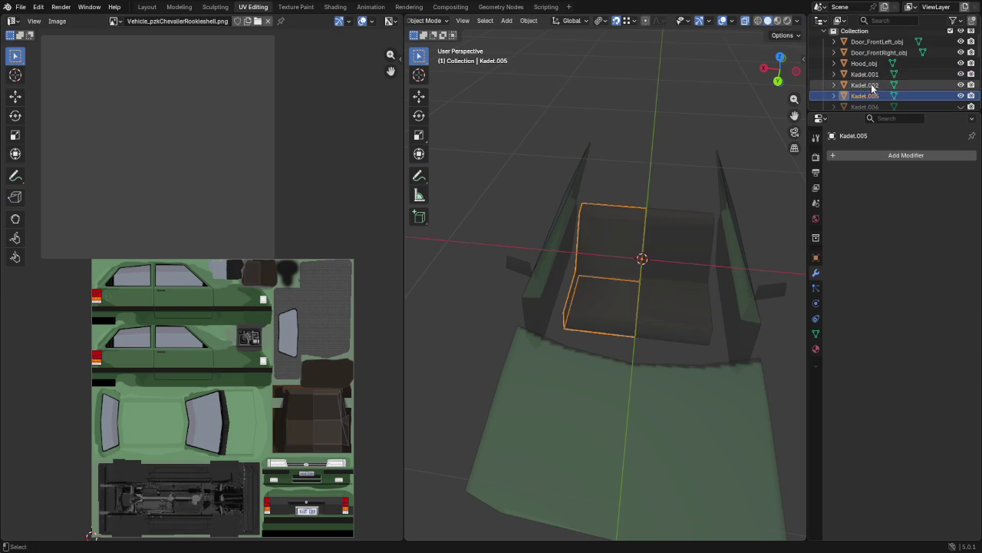
Step: Join Kadet.005 into Kadet.002 and flatten its ragged right edge onto the centre line
ctrl+click(868, 85)
key(ctrl+j)
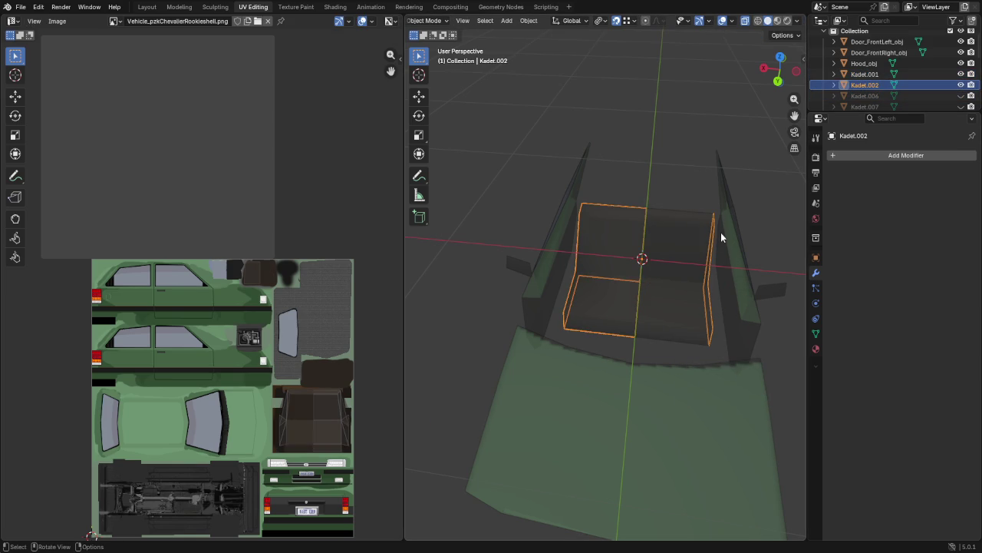
key(Tab)
mouse_move(690, 186)
mouse_down()
mouse_move(748, 389)
mouse_move(757, 386)
mouse_up()
text(s)
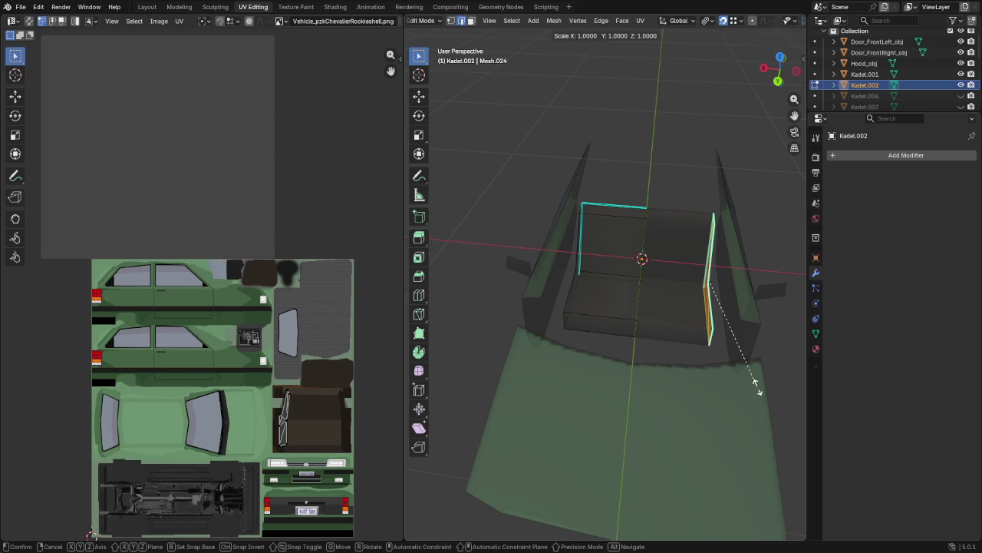
text(x0)
key(Return)
key(g)
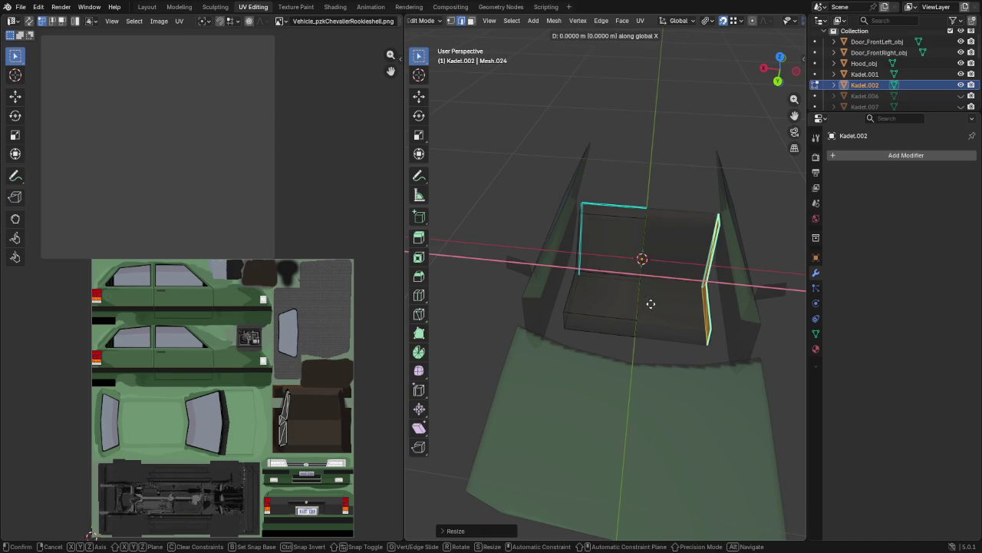
click(637, 279)
Step: Set sharpness by angle and average the normals on the left seat half
key(l)
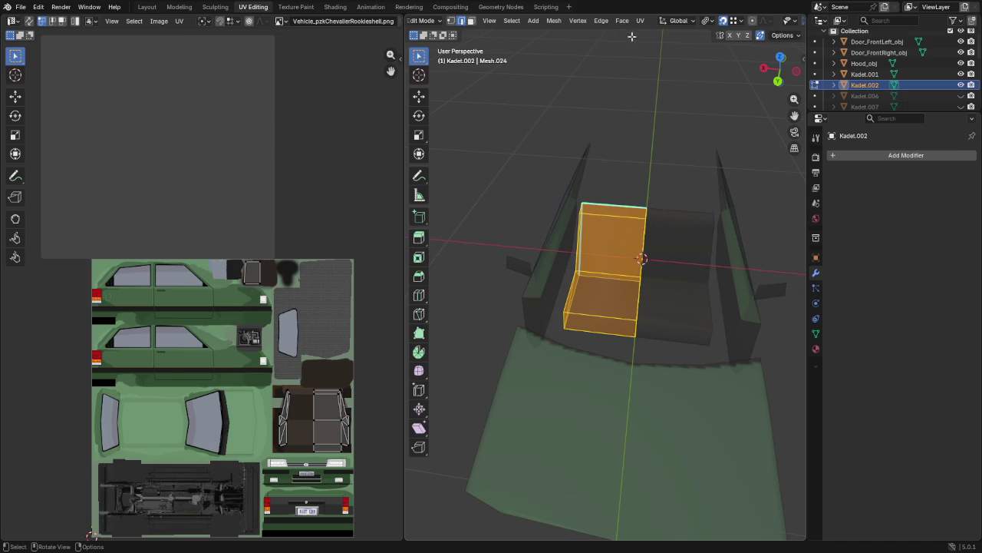
click(602, 21)
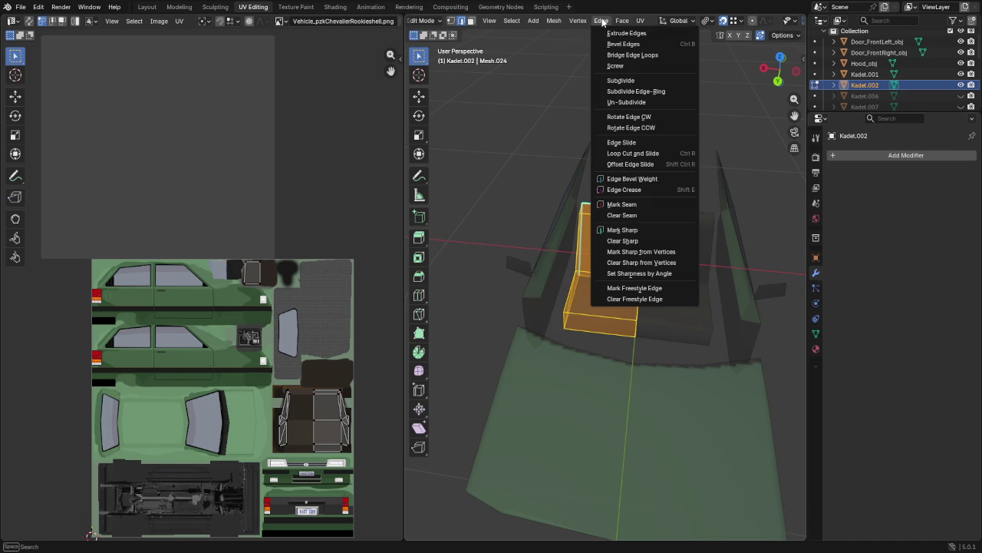
click(640, 273)
key(alt+a)
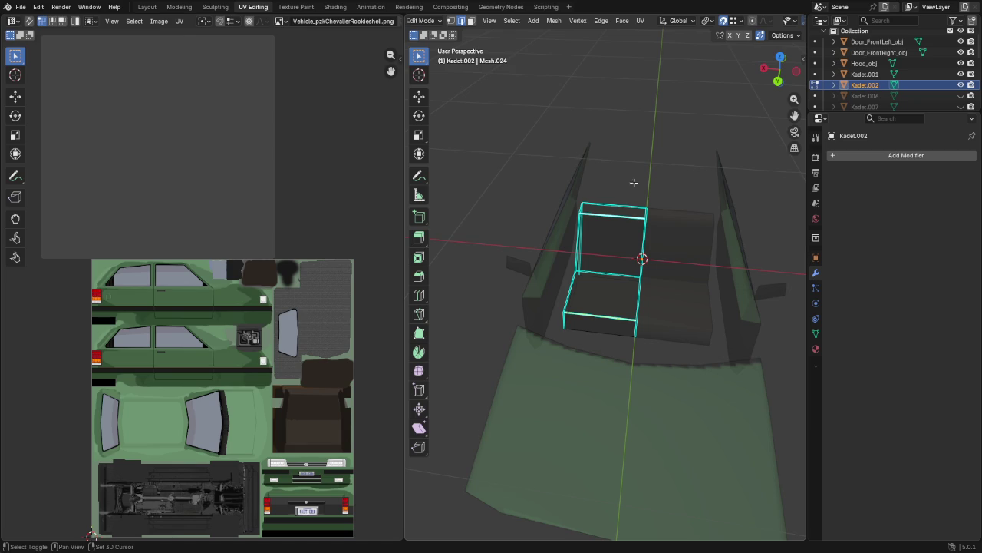
click(601, 21)
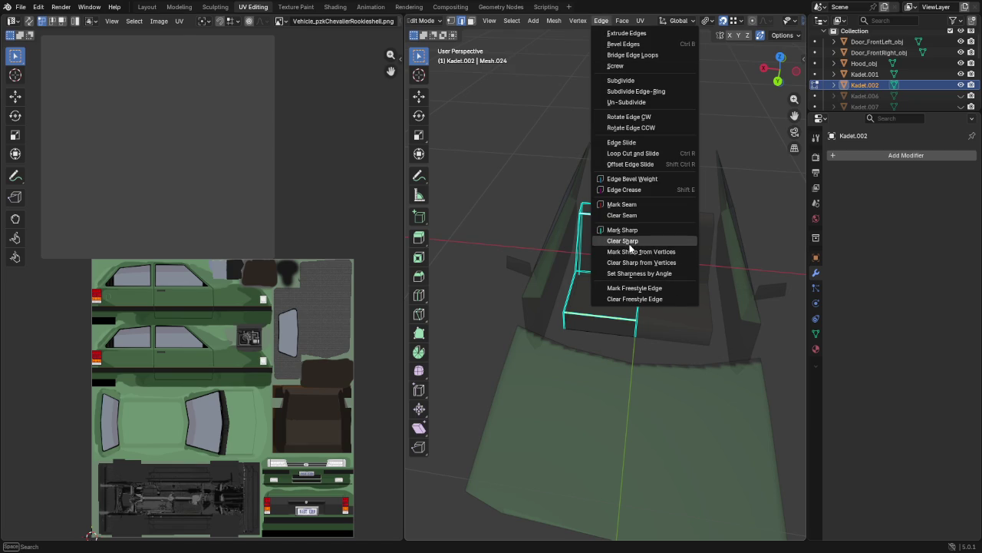
key(Escape)
key(ctrl+z)
key(alt+n)
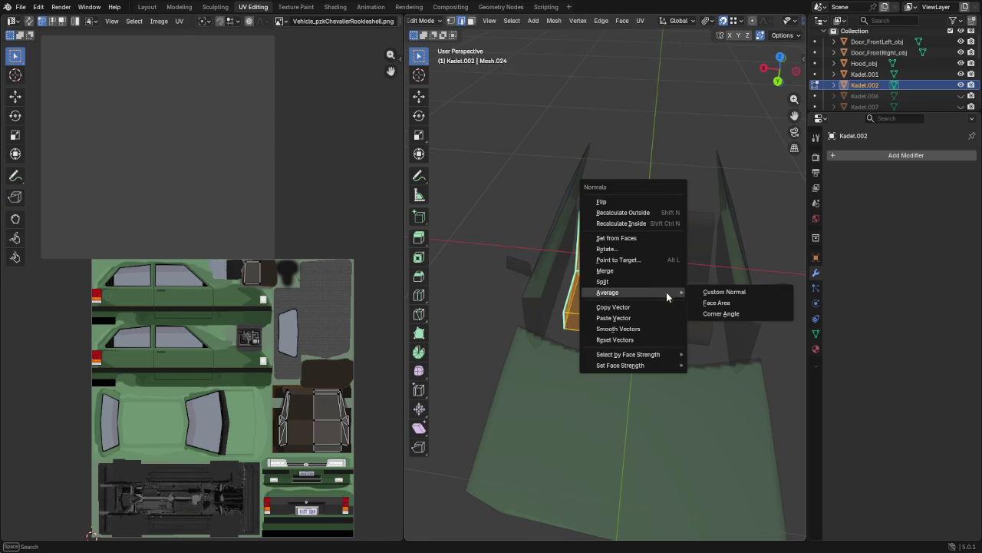
click(711, 302)
key(Tab)
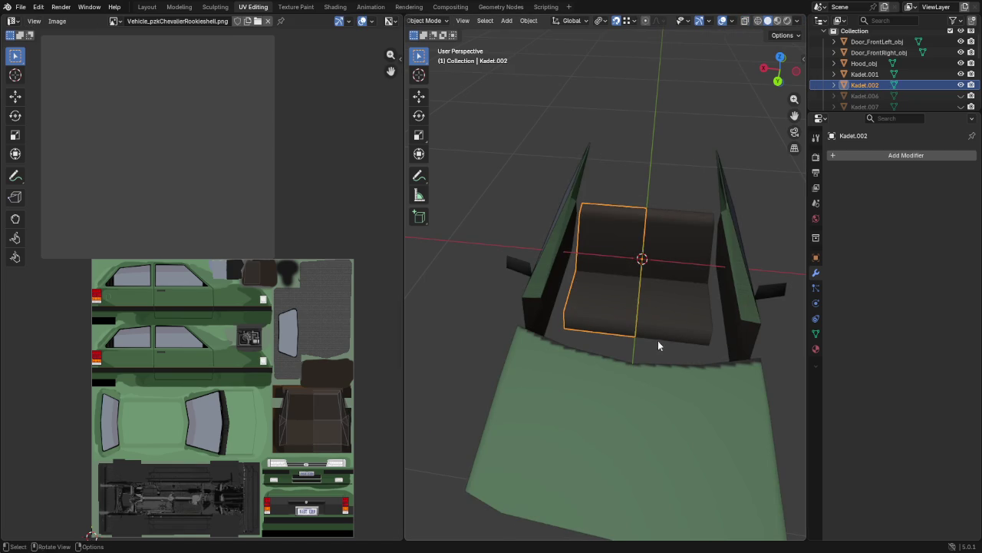
Step: Select Kadet.001 in the Outliner and begin renaming it
click(868, 75)
scroll(877, 66, down, 1)
double_click(877, 68)
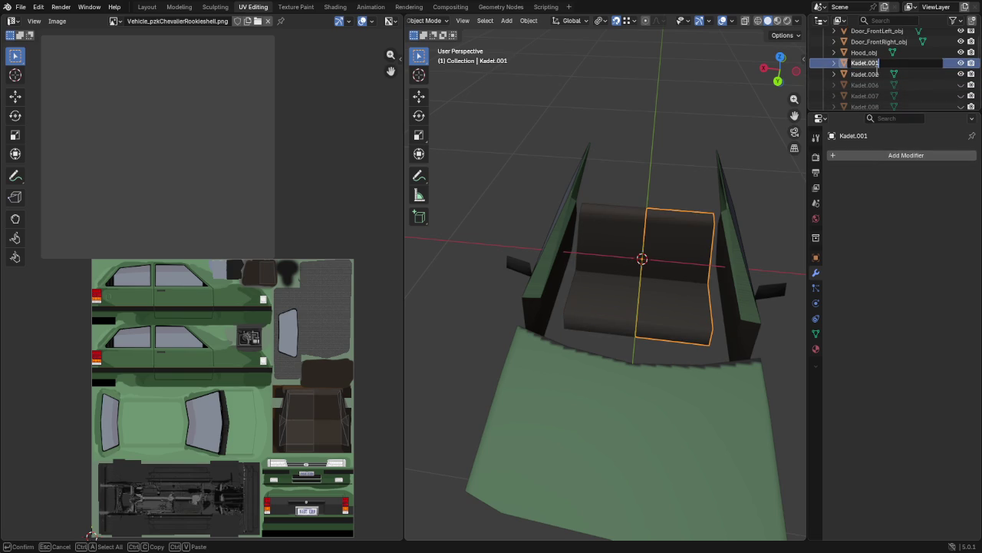
Step: Name Kadet.001 Seat_FrontLeft_obj and Kadet.002 Seat_FrontRight_obj
text(Seat_FrontRight)
key(Return)
double_click(872, 66)
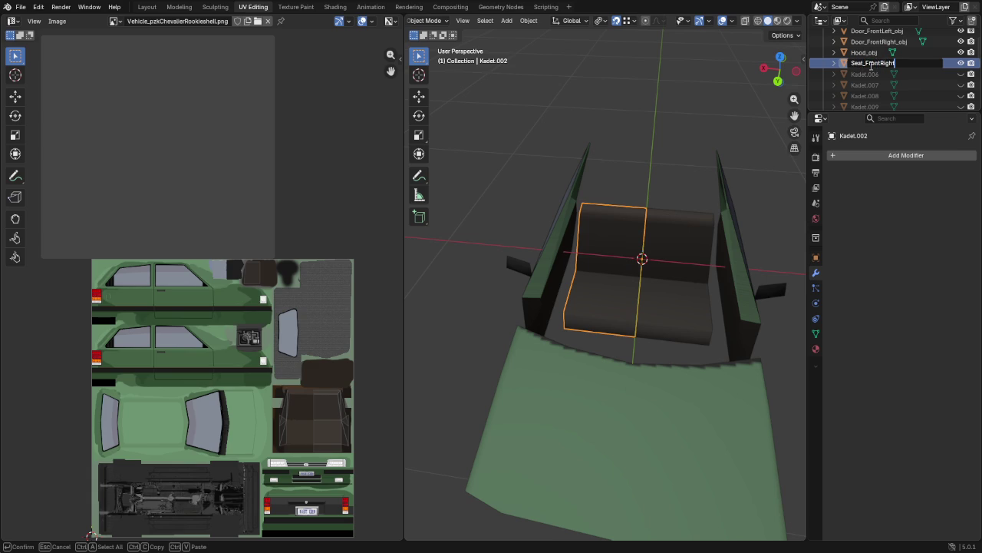
text(_obj)
key(Return)
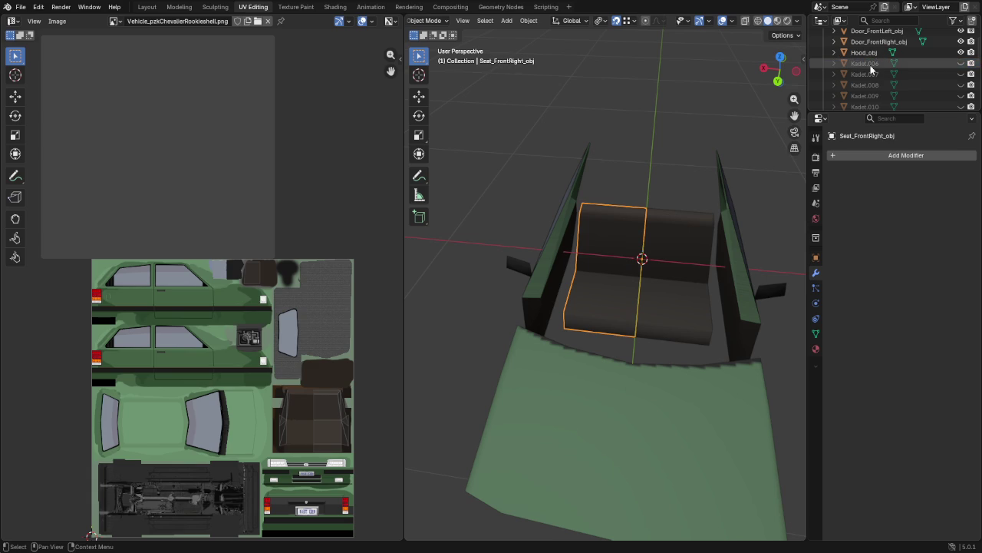
click(871, 65)
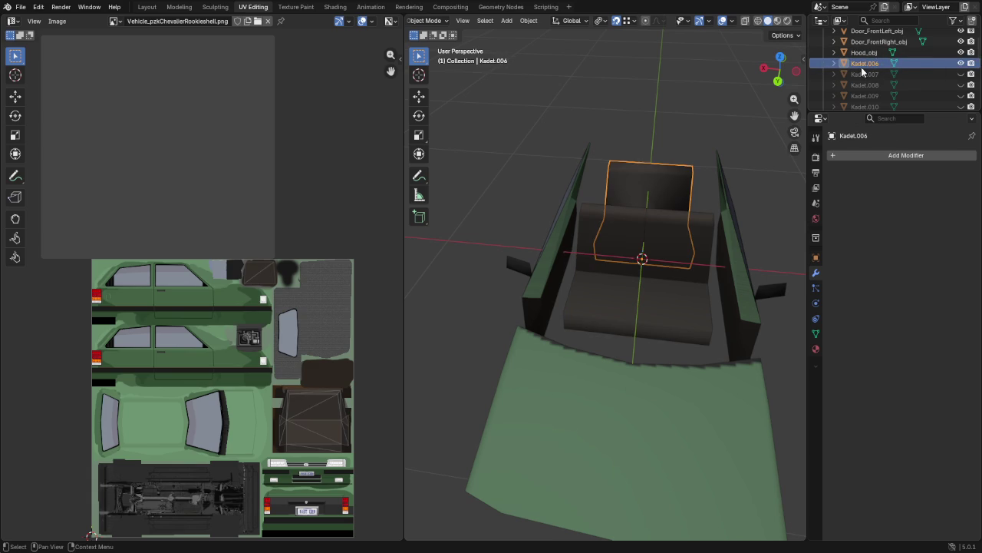
Step: Dissolve the diagonal edges across the Kadet.006 seat mesh
middle_drag(715, 186, 611, 195)
mouse_move(660, 247)
middle_down()
mouse_move(484, 215)
mouse_move(601, 245)
mouse_move(614, 232)
middle_up()
key(Tab)
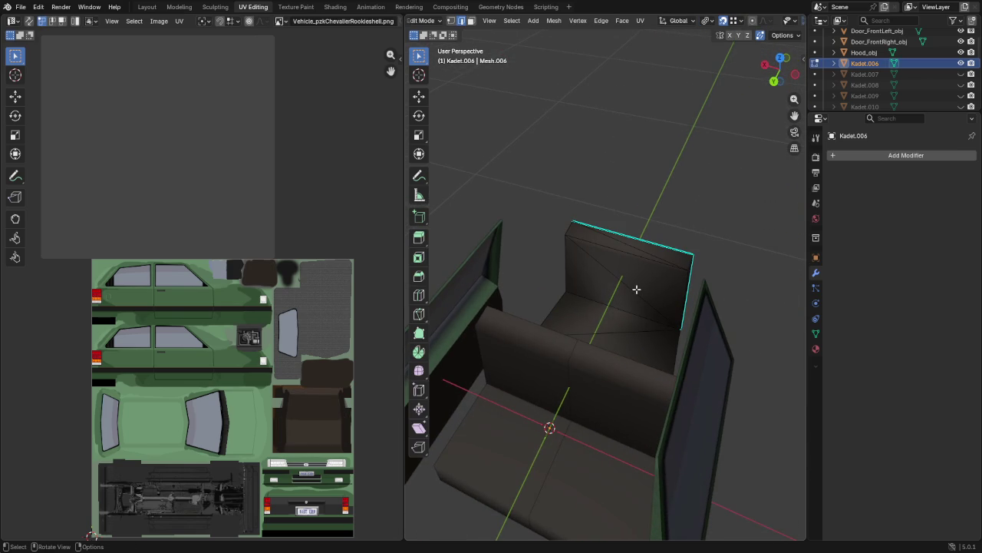
middle_drag(604, 308, 604, 332)
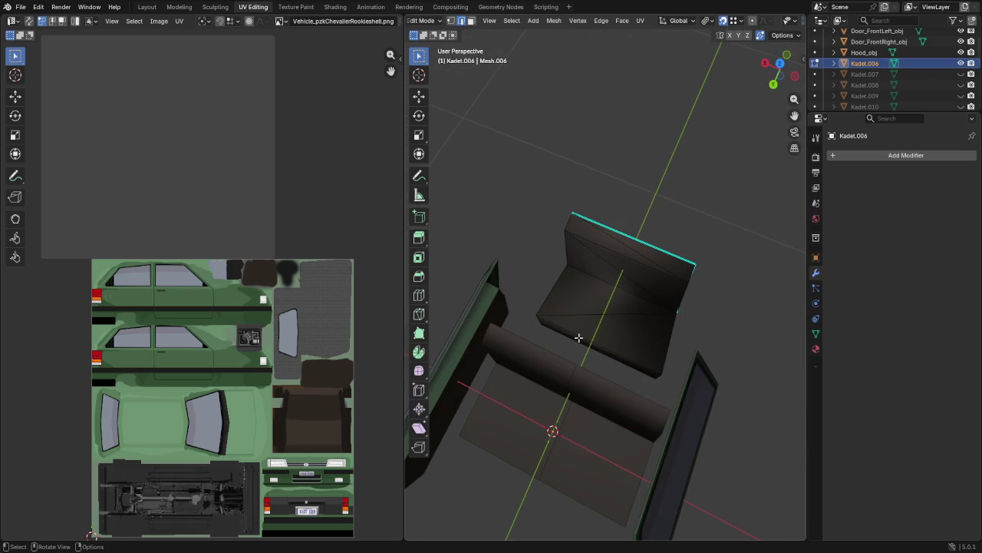
shift+click(600, 311)
shift+click(623, 260)
middle_drag(695, 280, 562, 281)
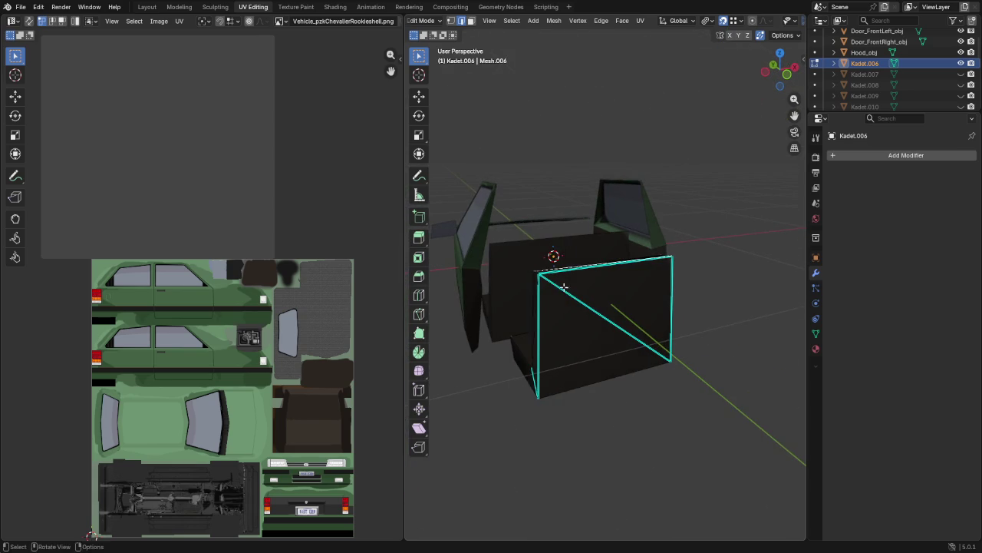
shift+click(588, 308)
key(x)
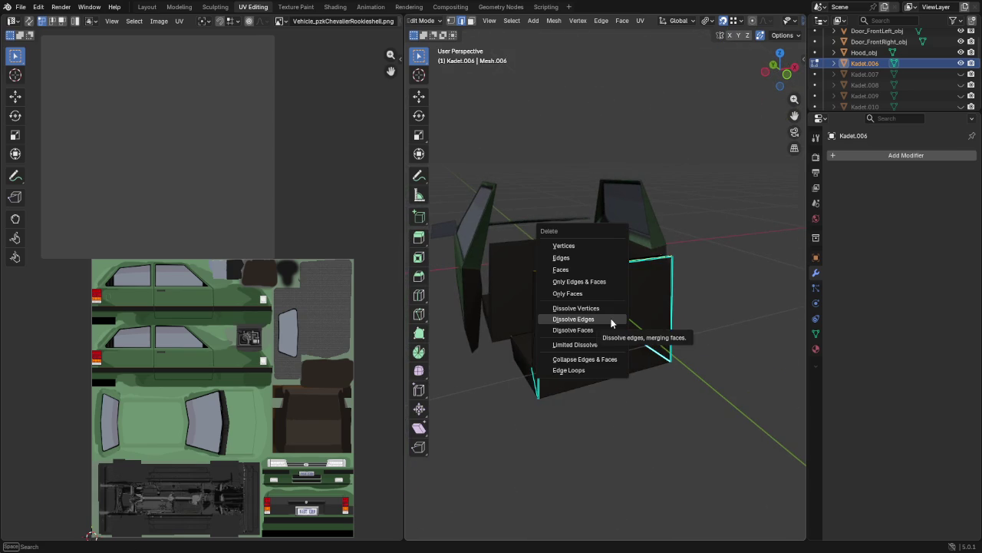
click(612, 323)
Step: Scale the seat, junction and top back edges, excluding the X axis
mouse_move(573, 307)
middle_down()
mouse_move(698, 321)
mouse_move(598, 353)
middle_up()
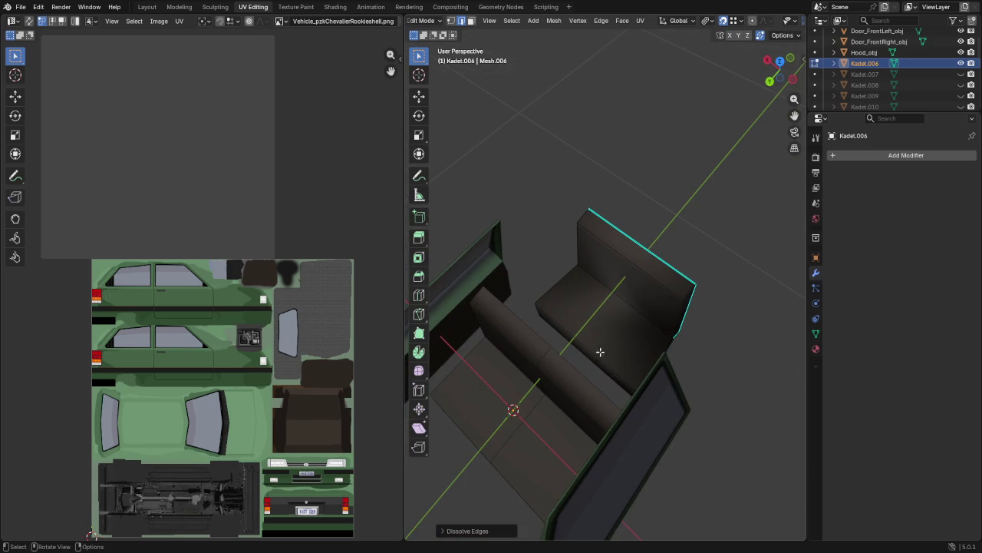
shift+click(588, 351)
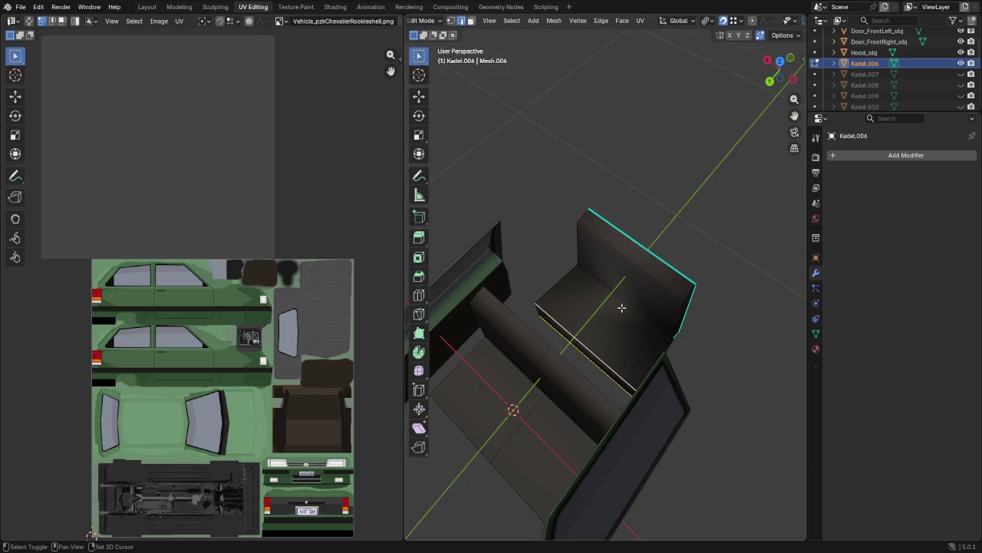
shift+click(626, 300)
shift+click(658, 256)
mouse_move(722, 296)
middle_down()
mouse_move(606, 257)
mouse_move(629, 362)
middle_up()
key(s)
key(shift+x)
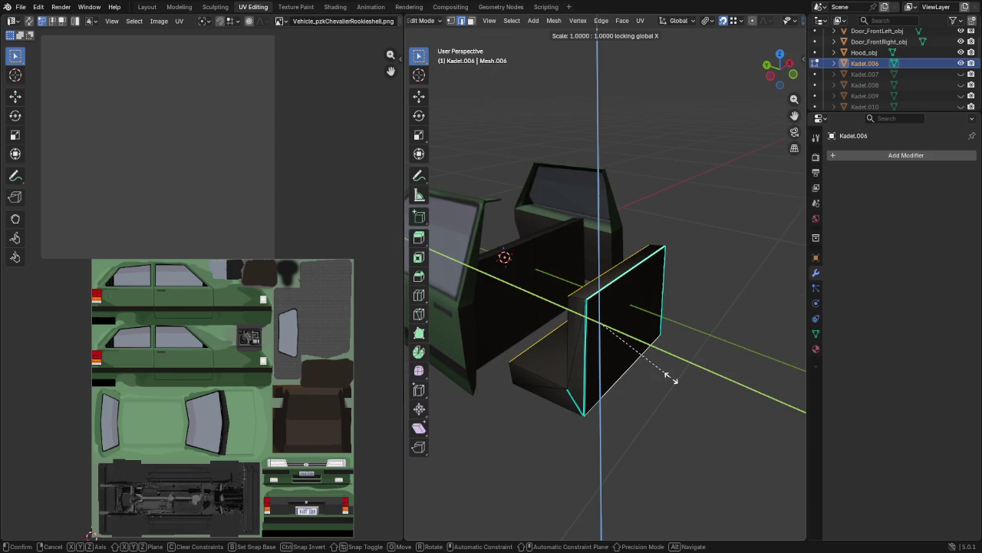
click(667, 375)
Step: Add an edge loop down the seat's middle and flatten it straight along X
middle_drag(655, 350, 692, 358)
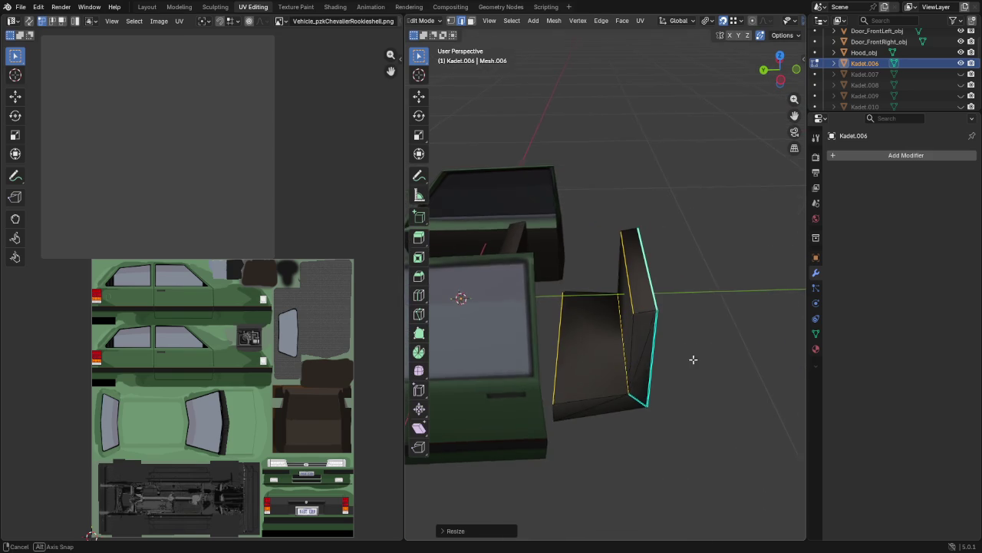
key(g)
key(g)
click(635, 280)
key(s)
key(x)
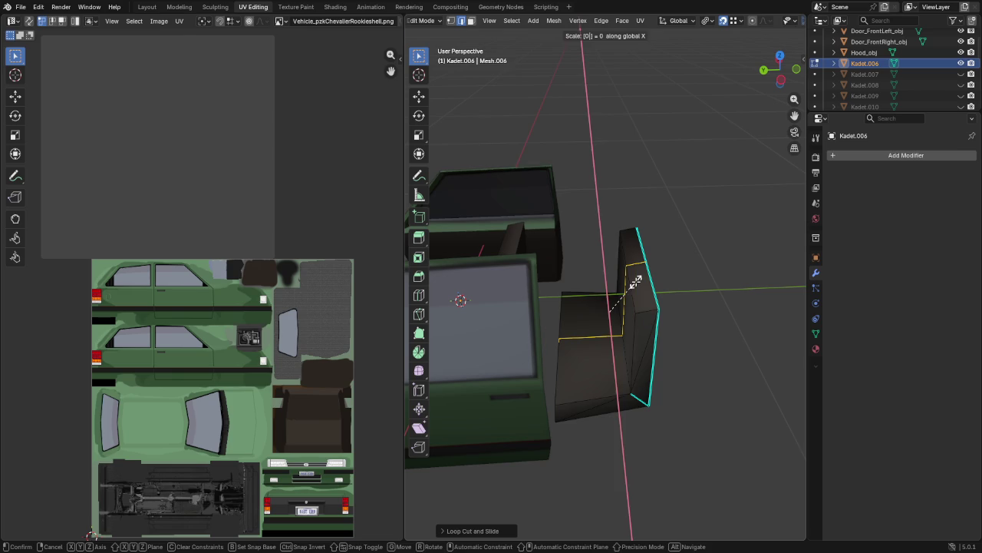
click(625, 286)
mouse_move(622, 287)
middle_down()
mouse_move(717, 312)
mouse_move(714, 332)
middle_up()
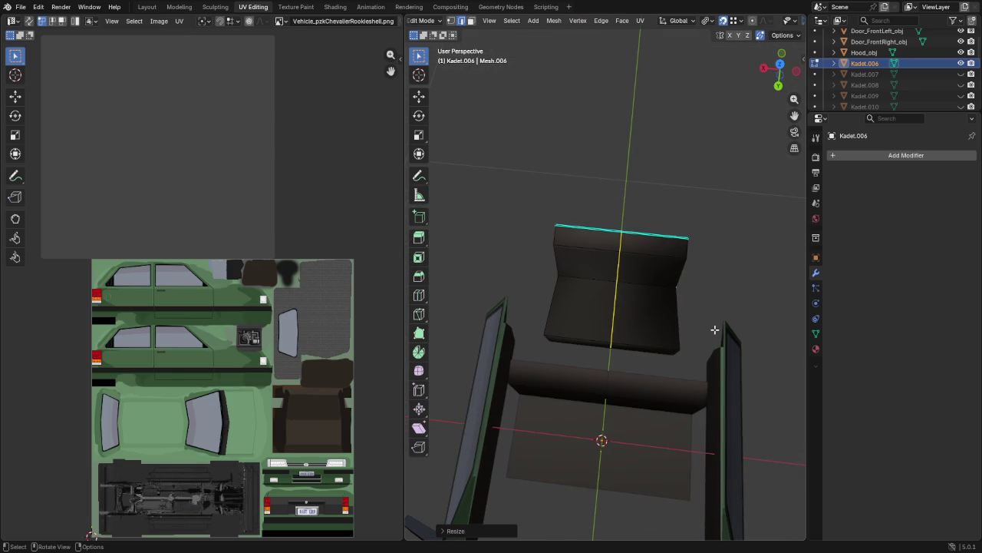
scroll(742, 23, down, 4)
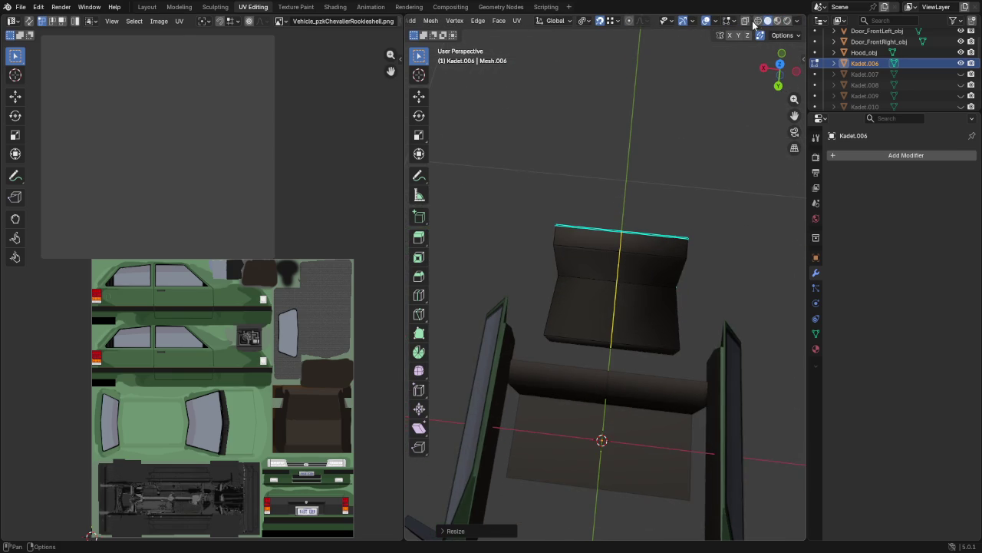
Step: Turn on X-ray and separate the right half of the seat into its own object
click(744, 20)
drag(602, 213, 723, 376)
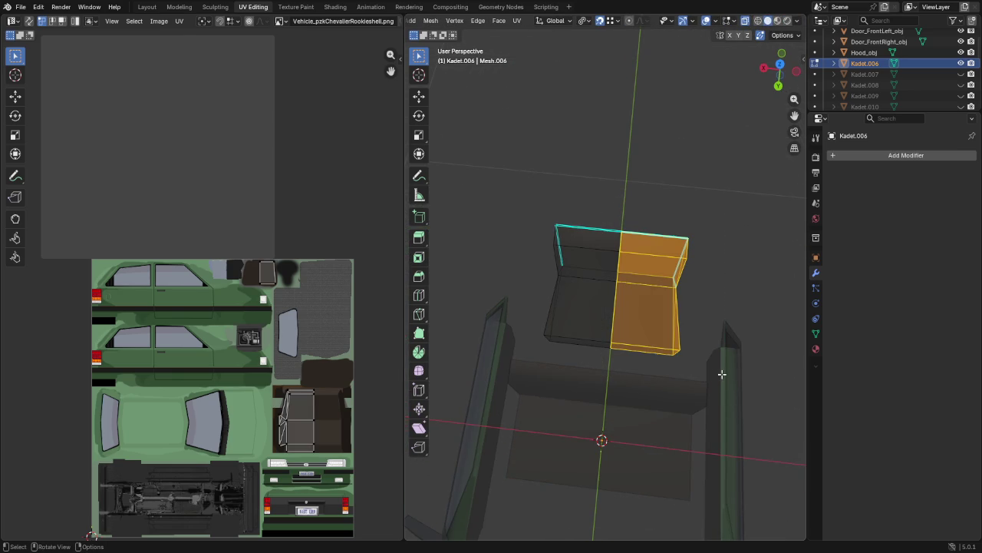
key(p)
click(722, 376)
Step: Duplicate the left-edge faces in place and separate them into a new object
drag(527, 199, 576, 367)
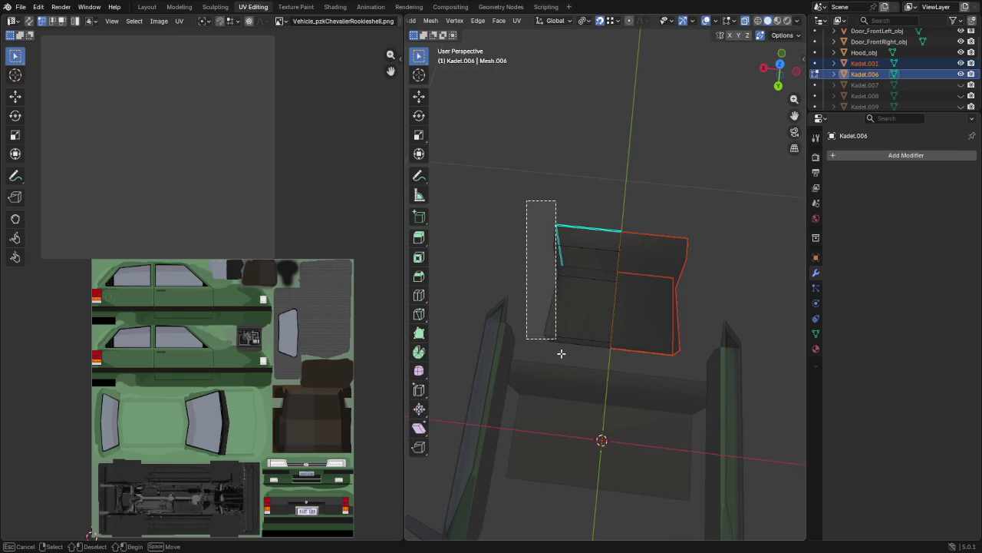
key(shift+d)
click(582, 375)
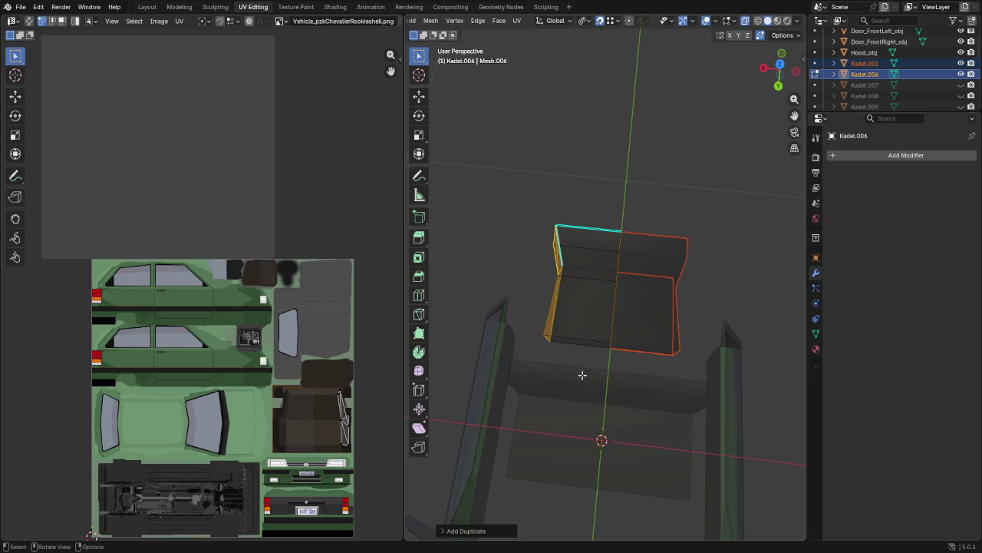
key(p)
click(580, 371)
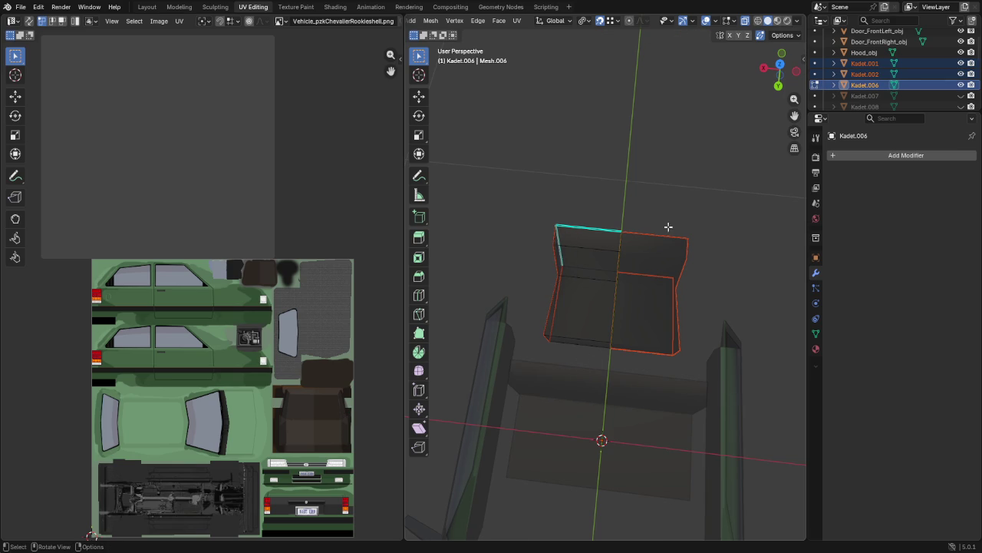
key(Tab)
Step: Join the new Kadet.002 piece into Kadet.001
click(865, 74)
ctrl+click(865, 63)
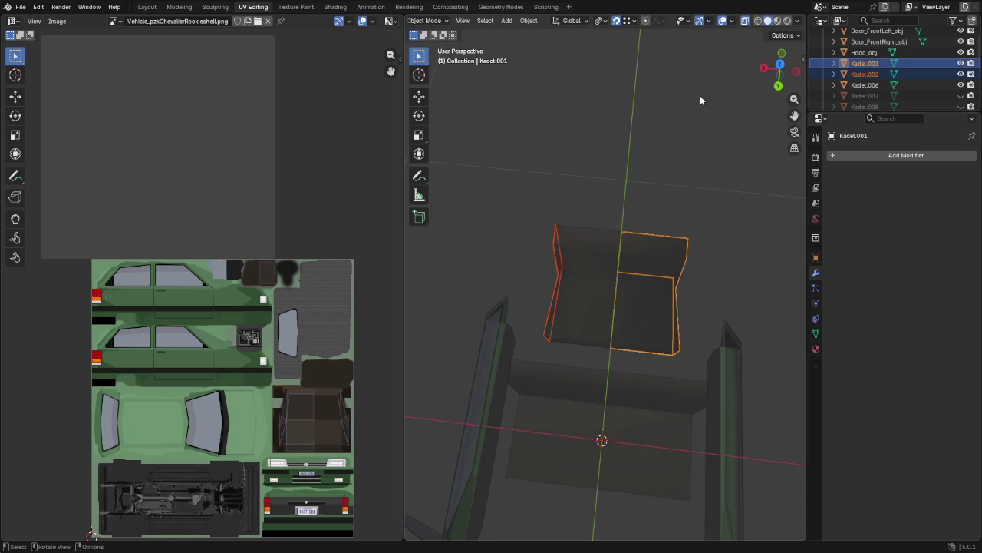
key(ctrl+j)
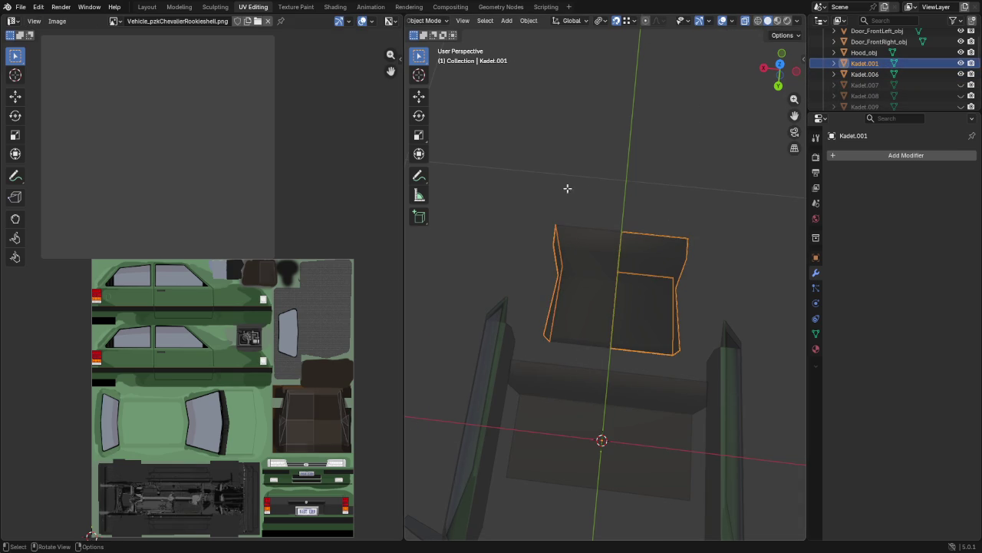
key(Tab)
Step: Flatten the left vertical edge to zero X width and move it onto the seat centre line
key(b)
drag(514, 208, 580, 394)
key(s)
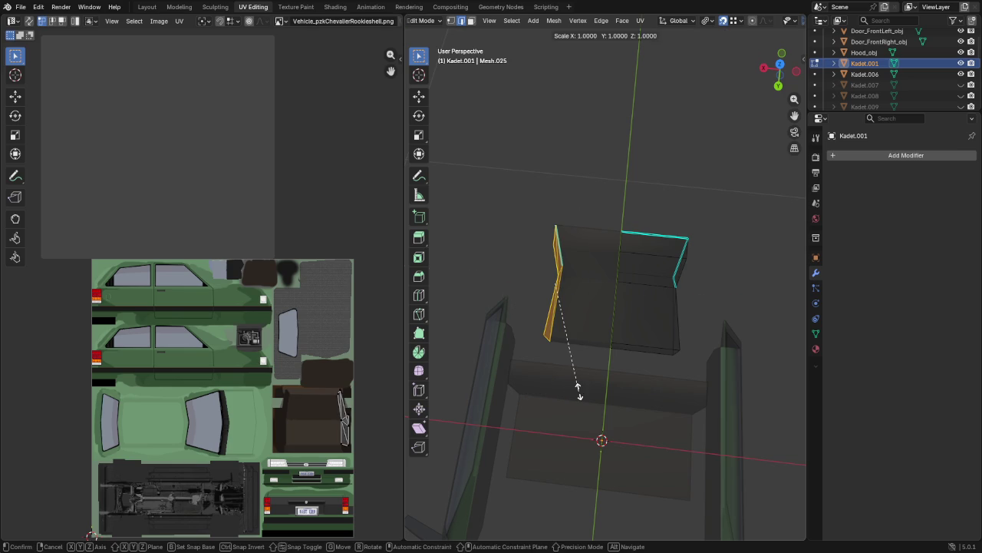
key(x)
key(0)
key(Return)
key(g)
key(x)
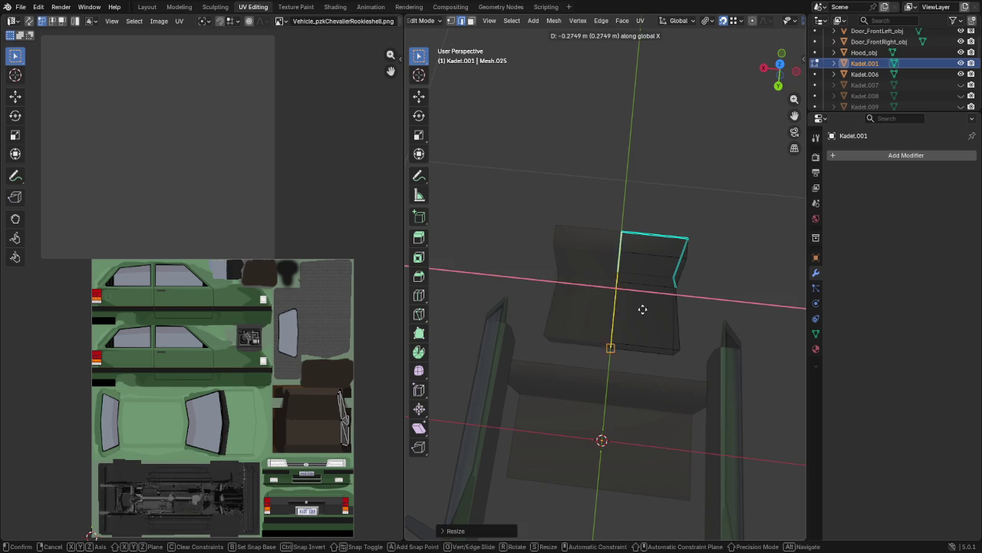
click(624, 282)
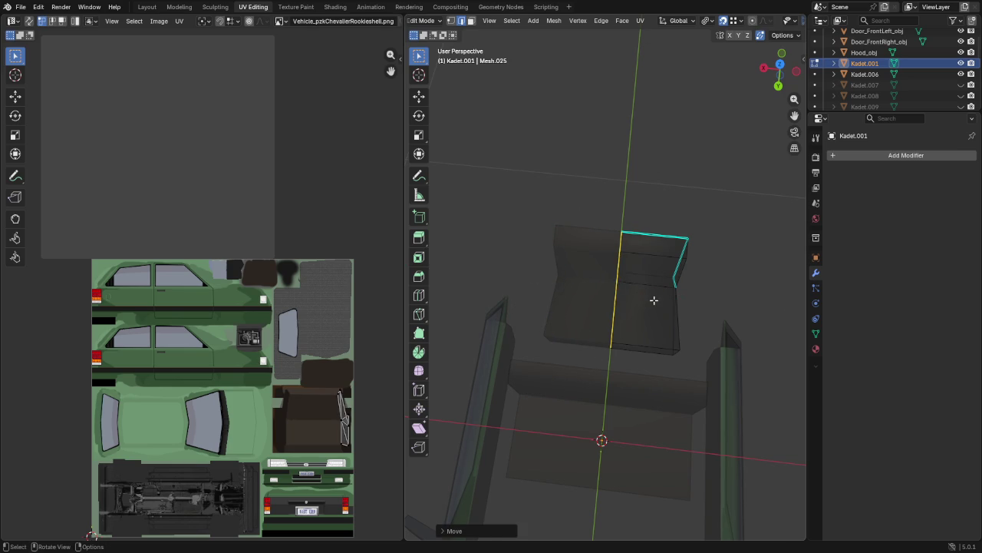
Step: Set sharpness by angle, mark sharp edges and average the seat half's normals
key(a)
click(601, 21)
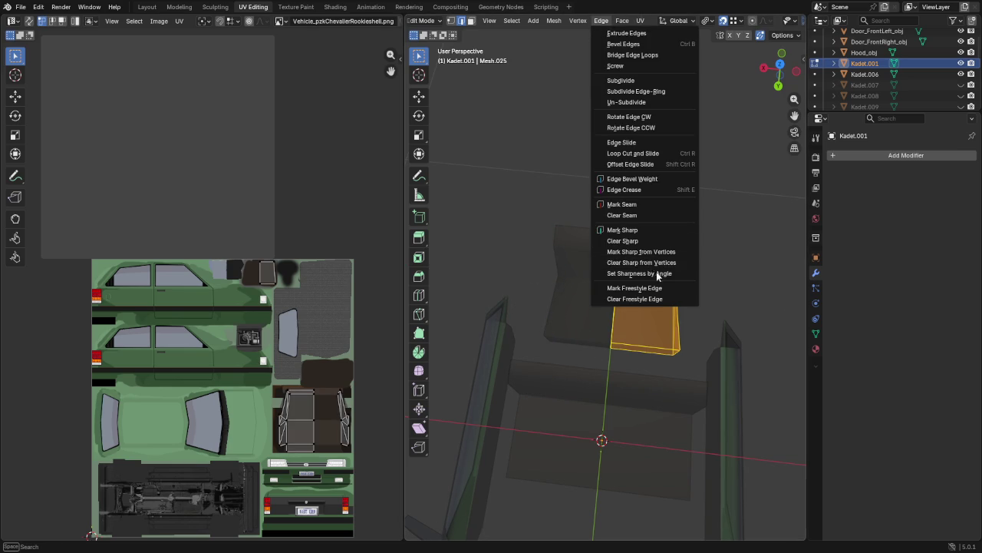
click(640, 273)
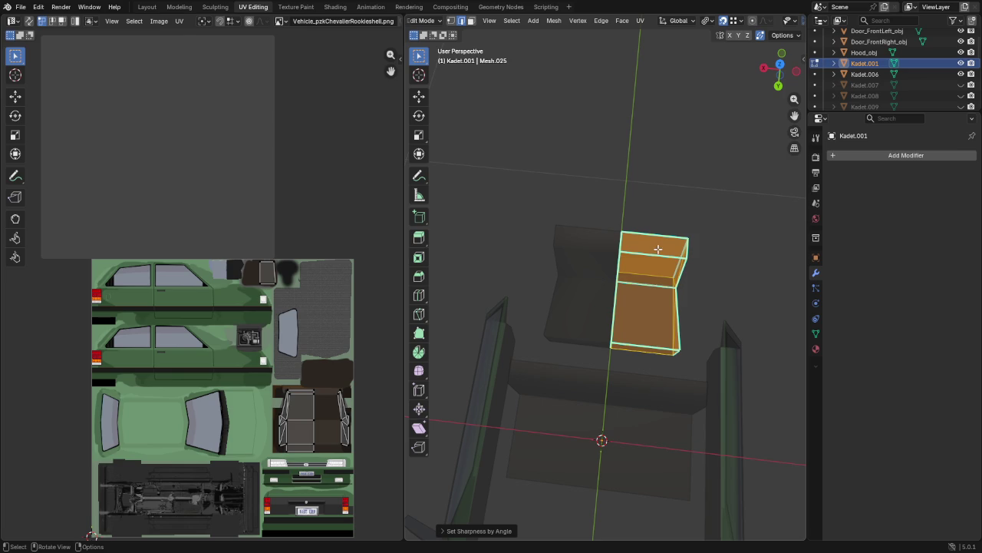
key(alt+a)
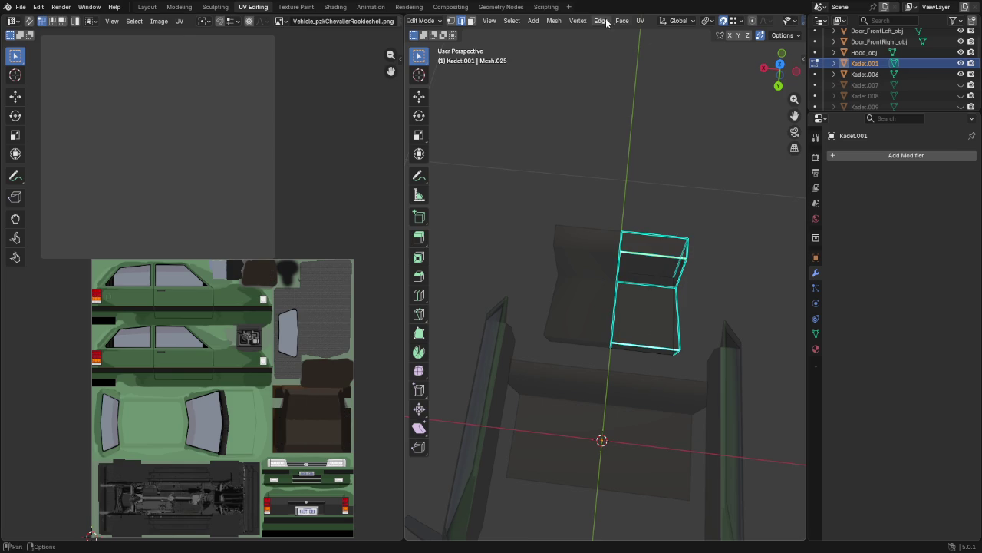
click(606, 20)
click(634, 251)
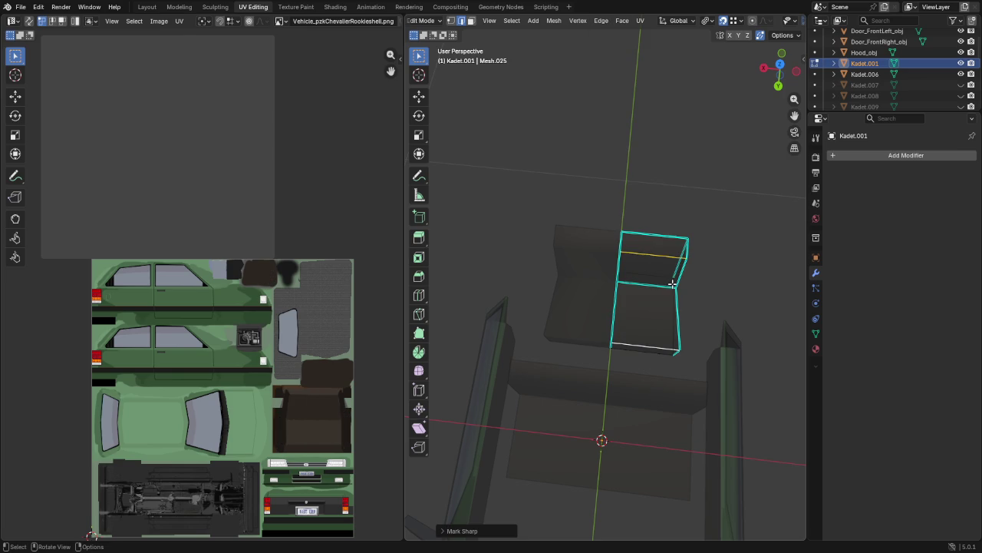
key(a)
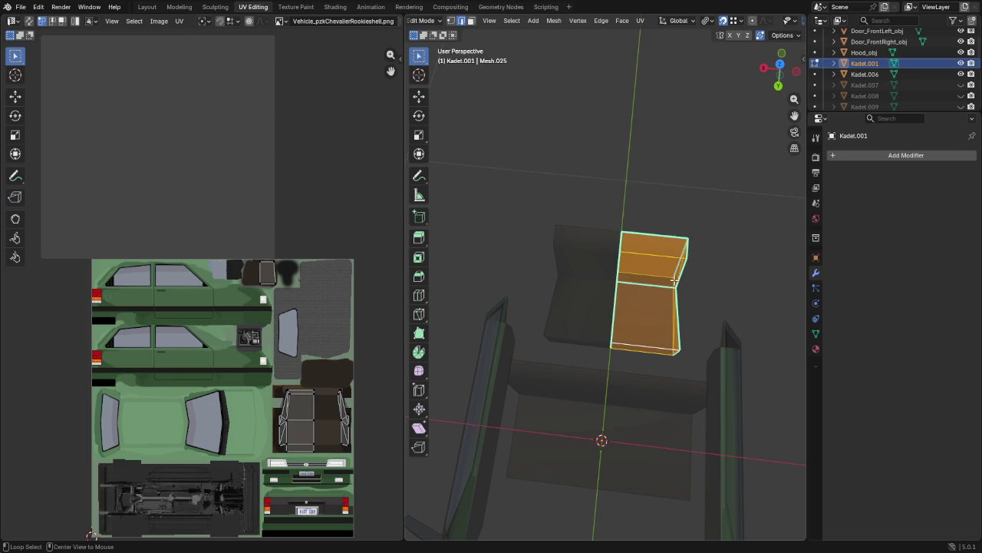
key(alt+n)
click(717, 293)
Step: Separate the thin faces on the right into a new object
drag(657, 213, 709, 398)
key(g)
click(730, 358)
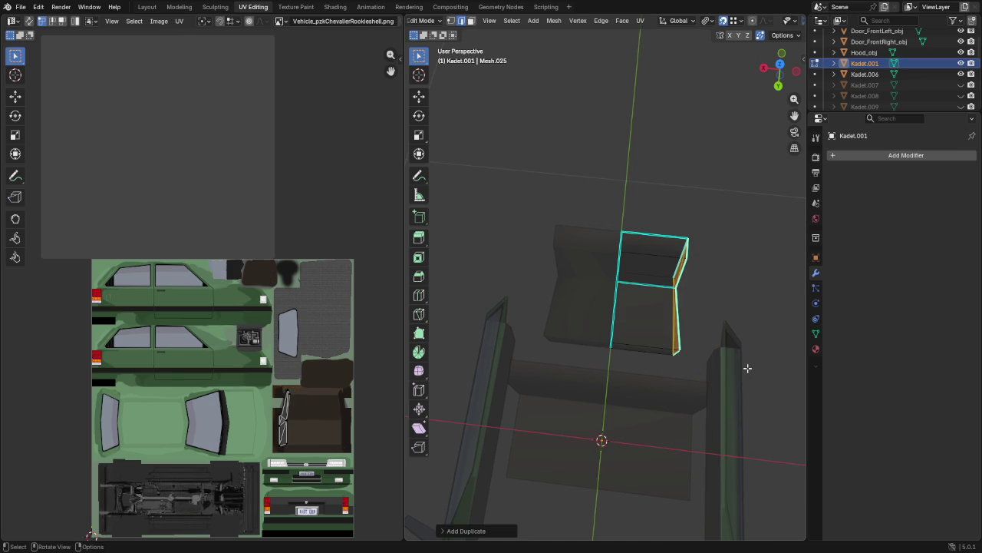
key(p)
click(728, 362)
key(Tab)
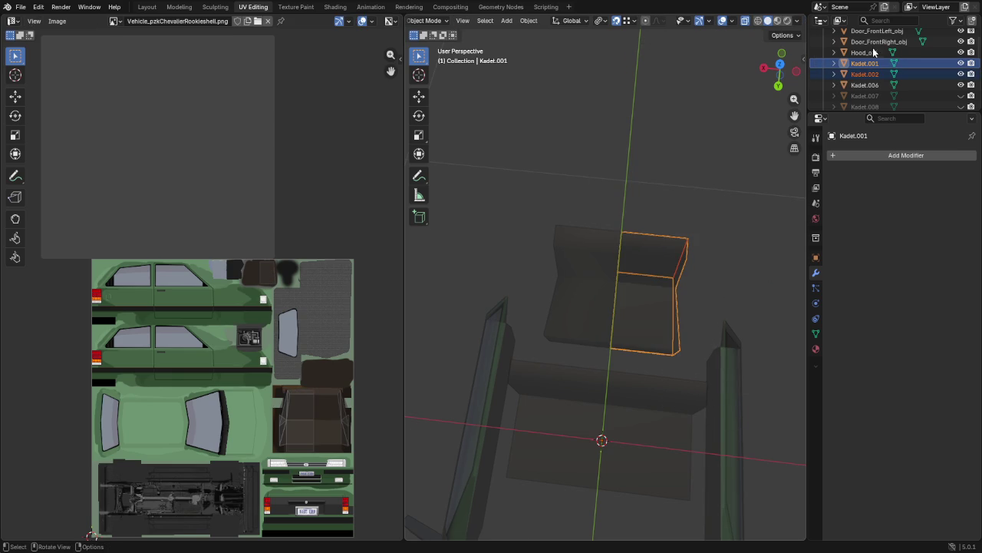
Step: Join Kadet.002 into Kadet.006, then flatten the wall face on X and move it onto the left seat block
click(865, 74)
ctrl+click(865, 84)
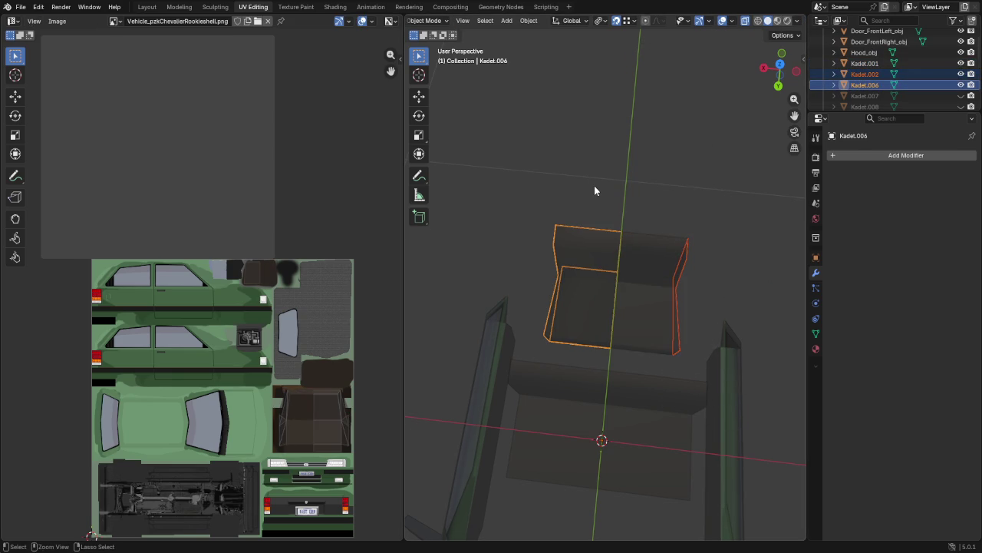
key(ctrl+j)
key(Tab)
click(682, 296)
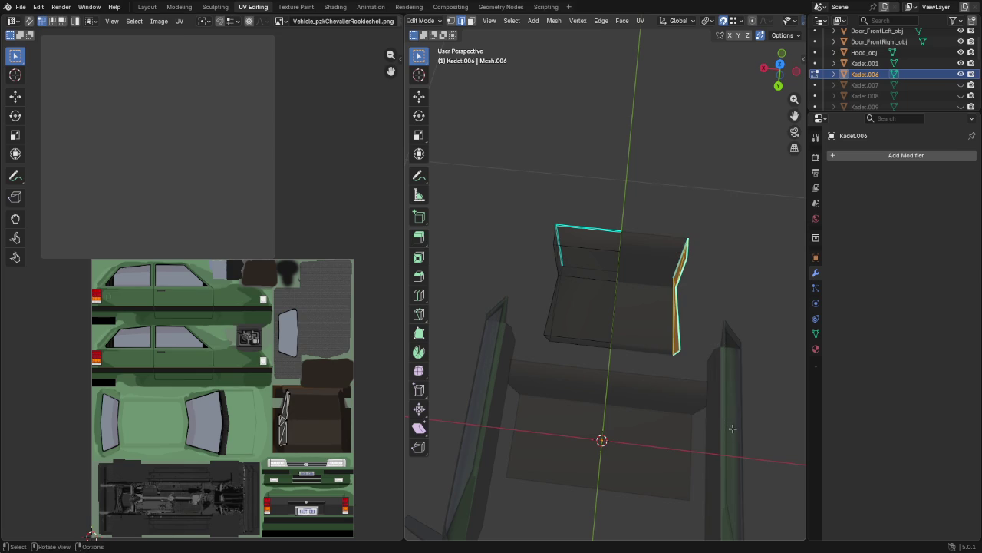
key(s)
key(x)
key(Return)
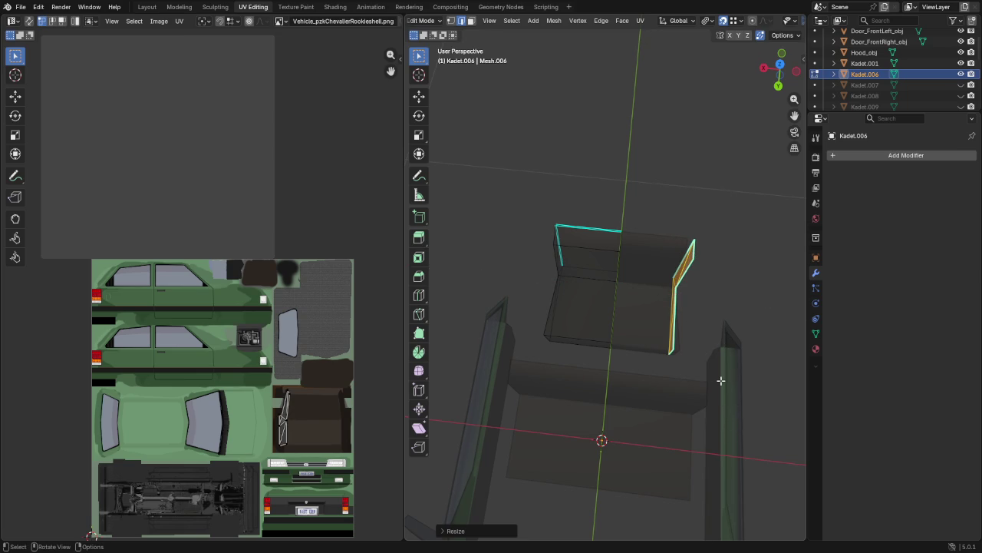
key(g)
click(619, 284)
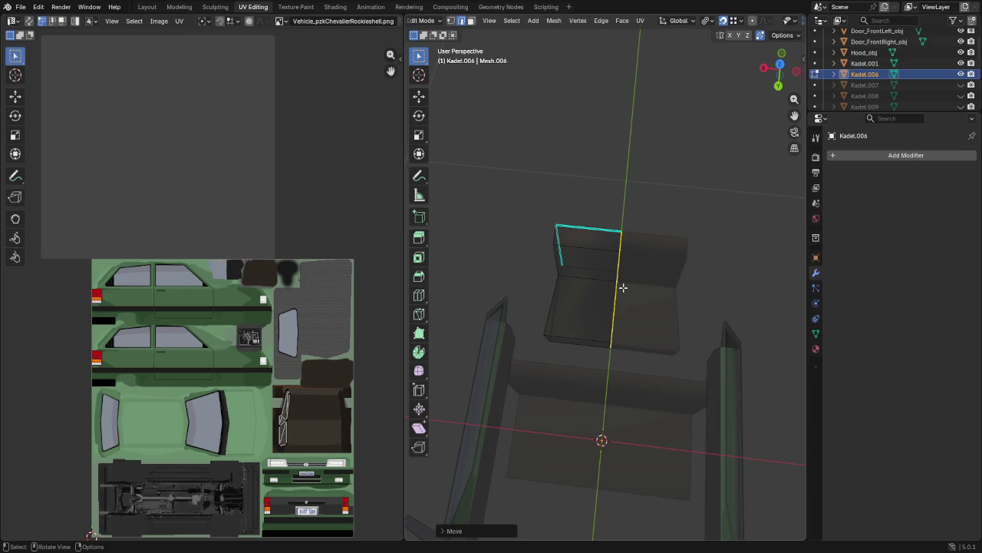
Step: Mark, then clear, sharp edges on the whole seat block and give it averaged normals
key(l)
click(601, 21)
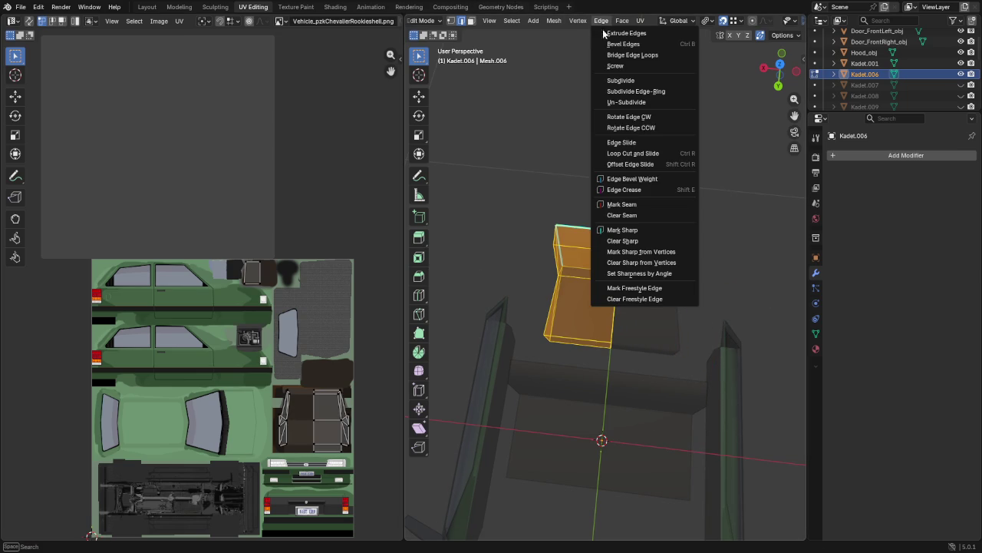
click(654, 273)
key(alt+a)
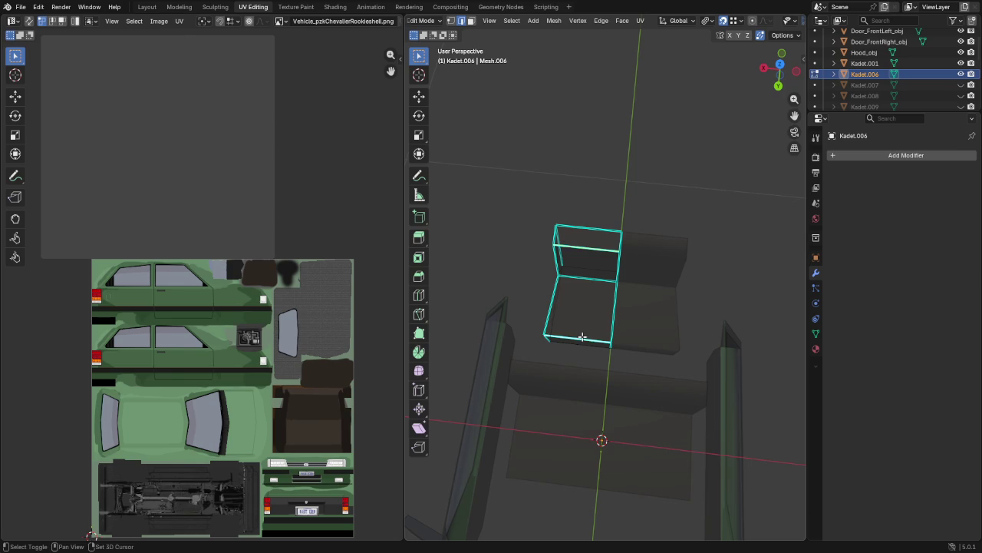
click(601, 21)
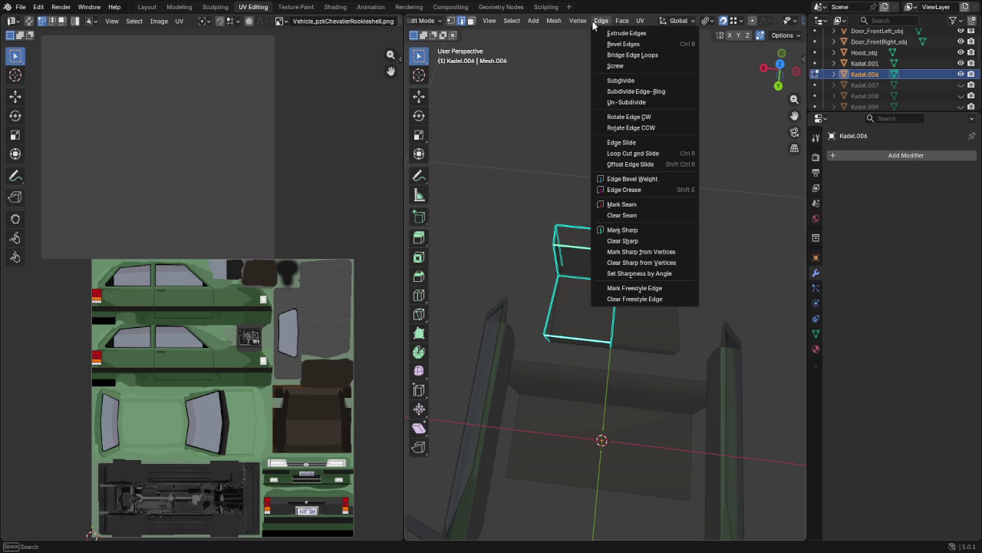
click(638, 241)
key(alt+n)
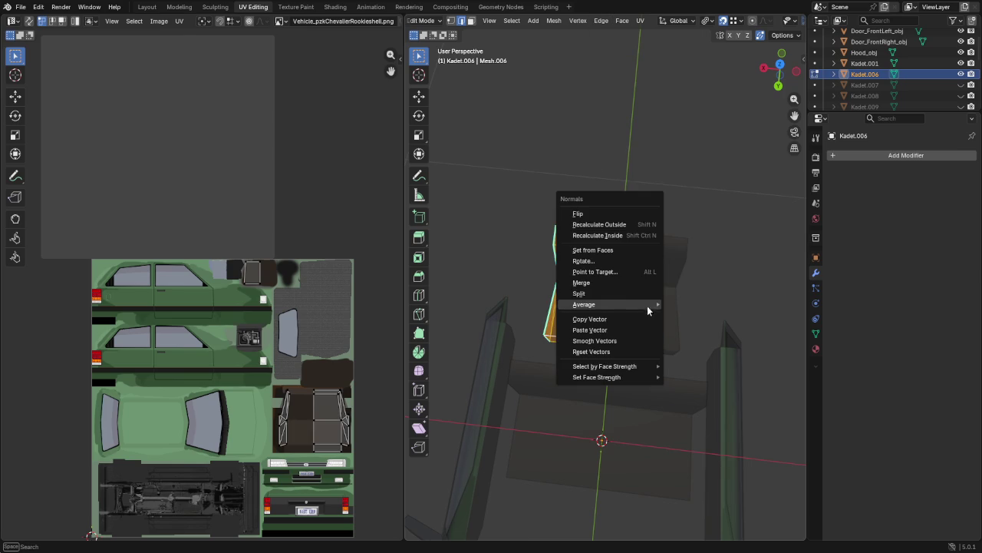
mouse_move(585, 304)
click(687, 314)
key(Tab)
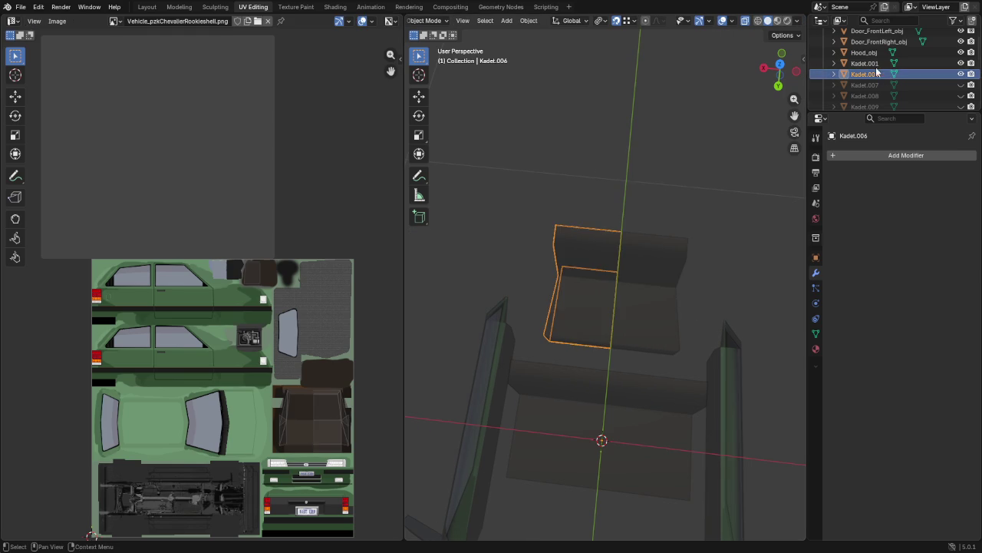
Step: Rename Kadet.001 to Seat_RearLeft_obj and Kadet.006 to Seat_RearRight_obj
double_click(875, 64)
text(Seat_RearLeft_obj)
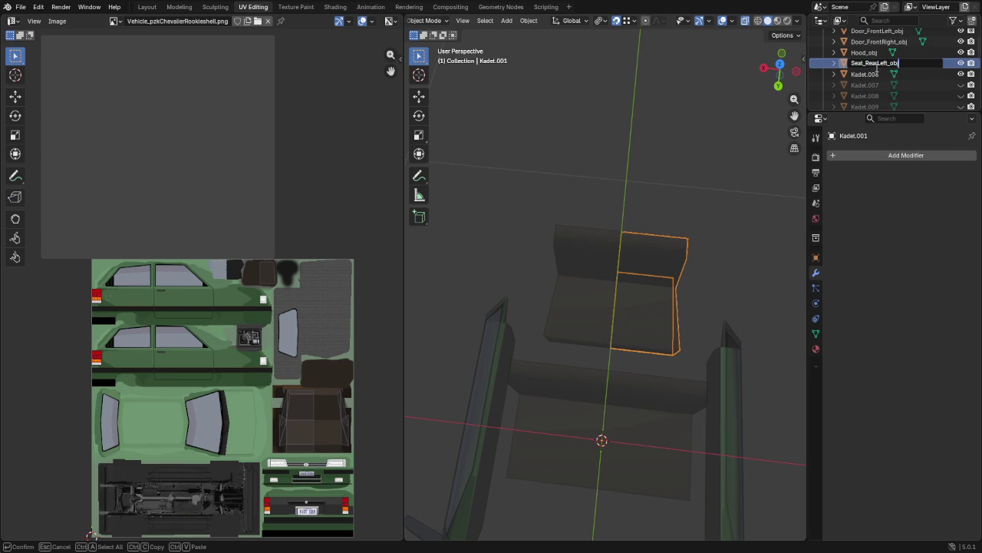
key(Return)
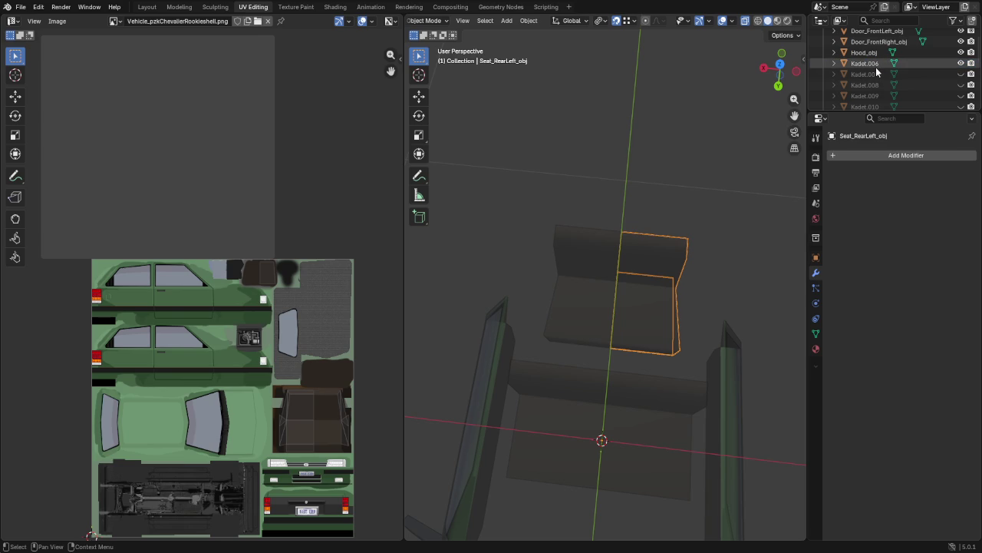
double_click(876, 64)
text(Se)
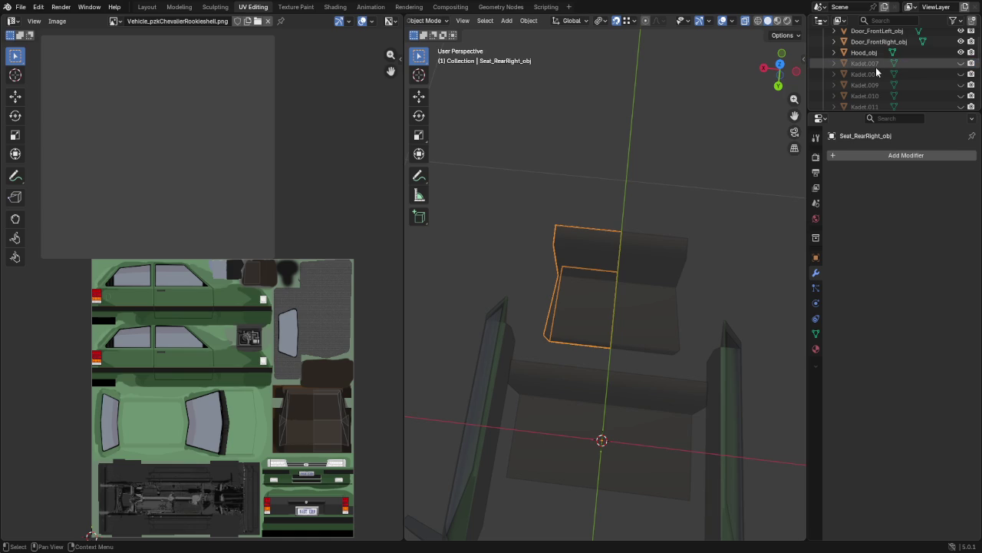
key(Return)
Step: Unhide the Kadet.007 steering wheel, join Kadet.008 into it, and name the result Vehicles_Interior
click(875, 64)
click(961, 62)
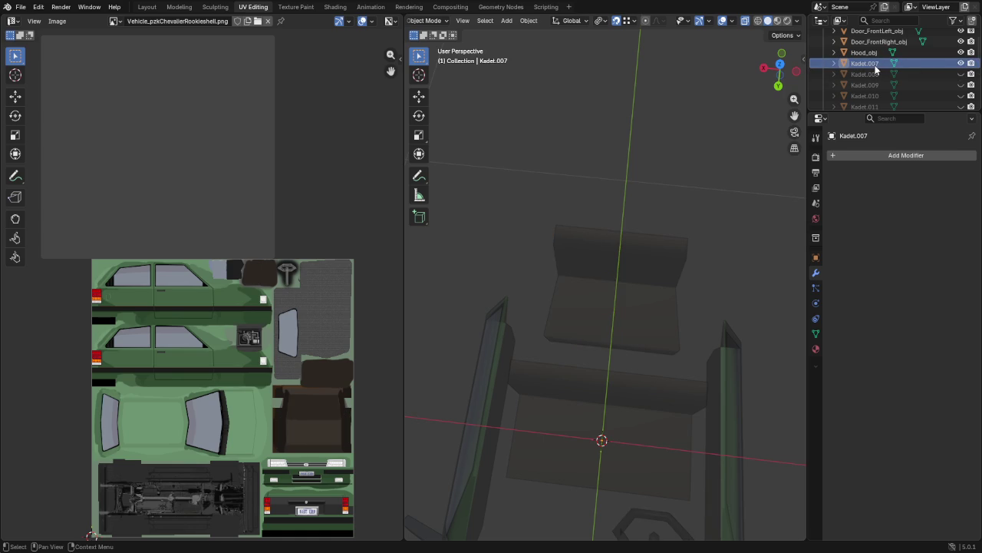
scroll(737, 271, down, 5)
mouse_move(568, 415)
middle_down()
mouse_move(528, 384)
mouse_move(553, 325)
mouse_move(548, 287)
mouse_move(560, 277)
middle_up()
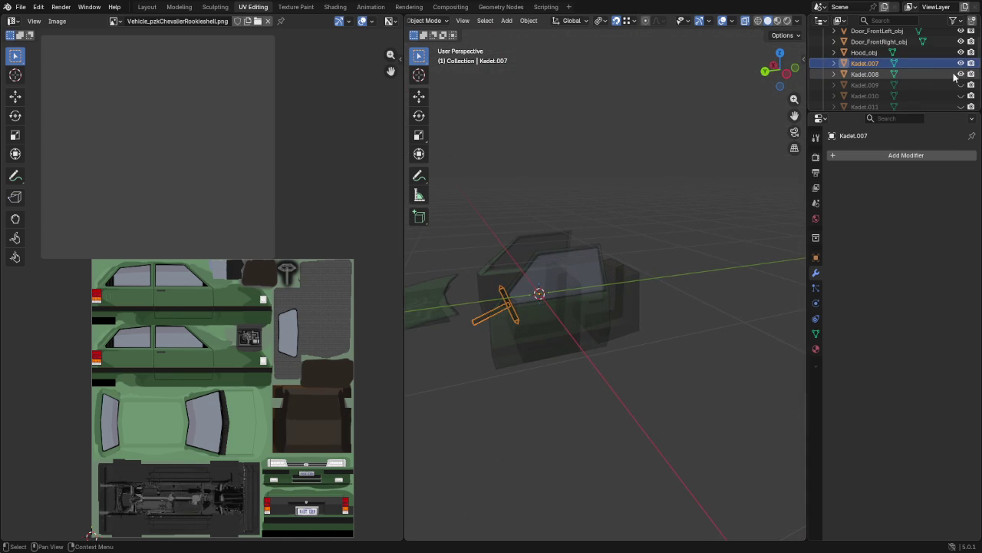
shift+click(875, 75)
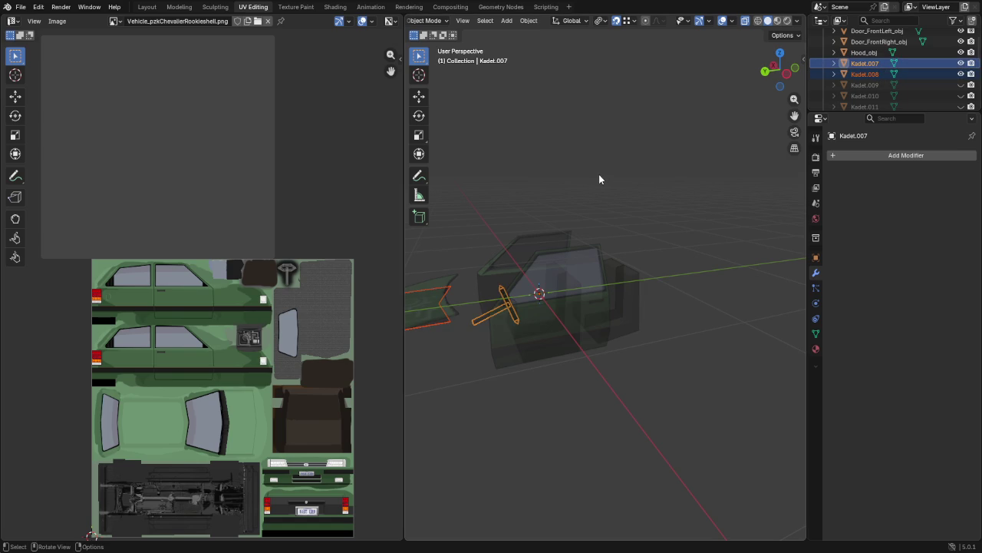
key(ctrl+j)
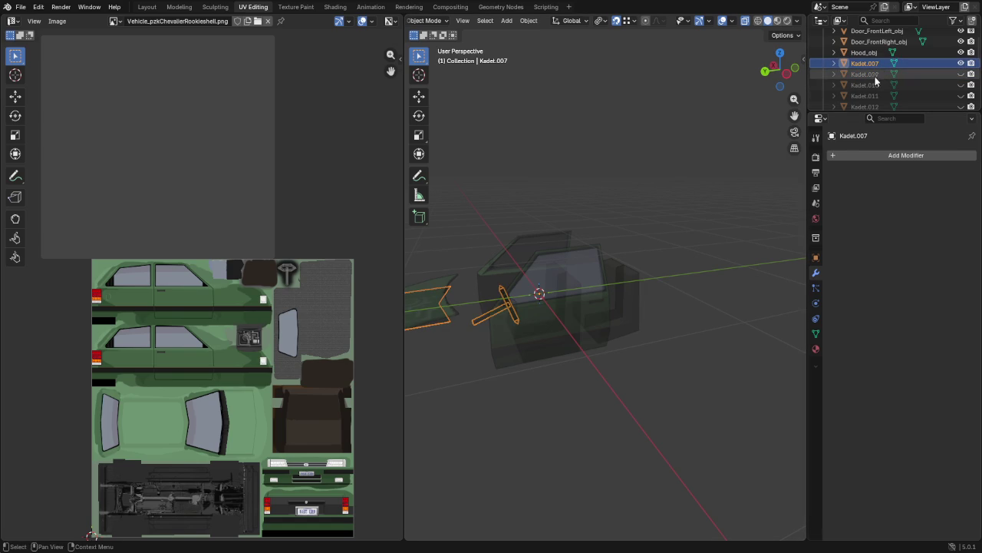
double_click(872, 65)
text(Vehicle_Int)
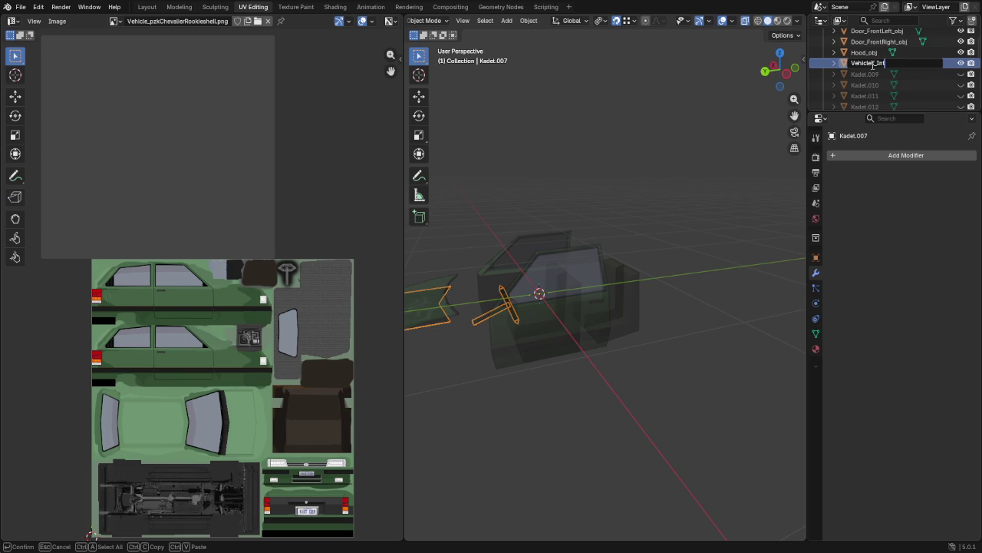
key(Return)
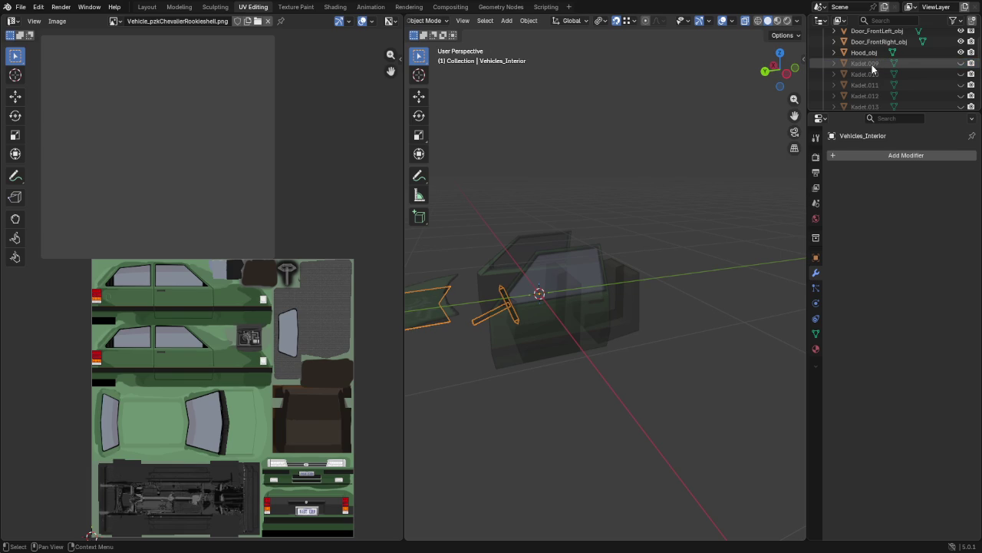
Step: Unhide the Kadet.009 windshield panel and select it
click(871, 64)
click(960, 64)
click(876, 66)
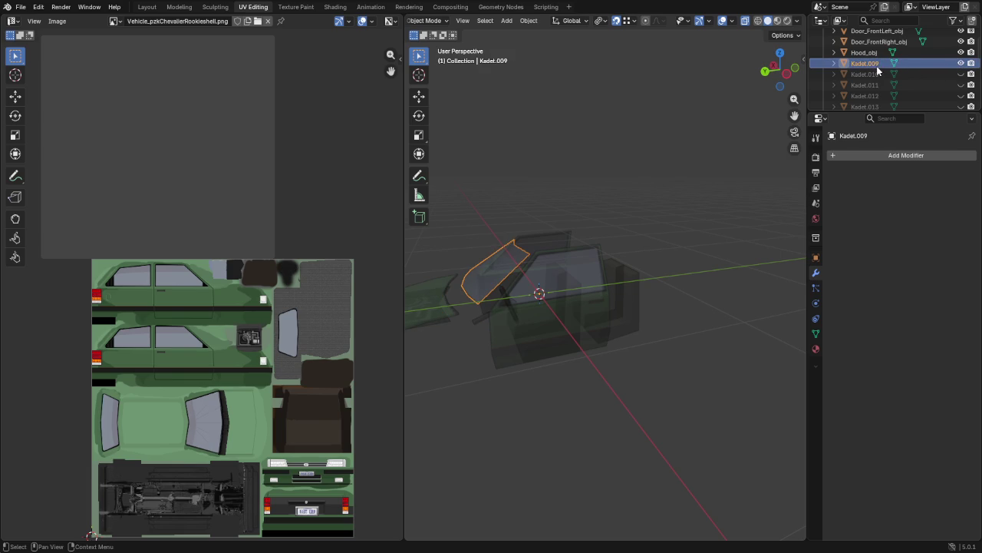
Step: With X-ray off, average the windshield normals by face area, then flip them
click(745, 21)
key(Tab)
key(a)
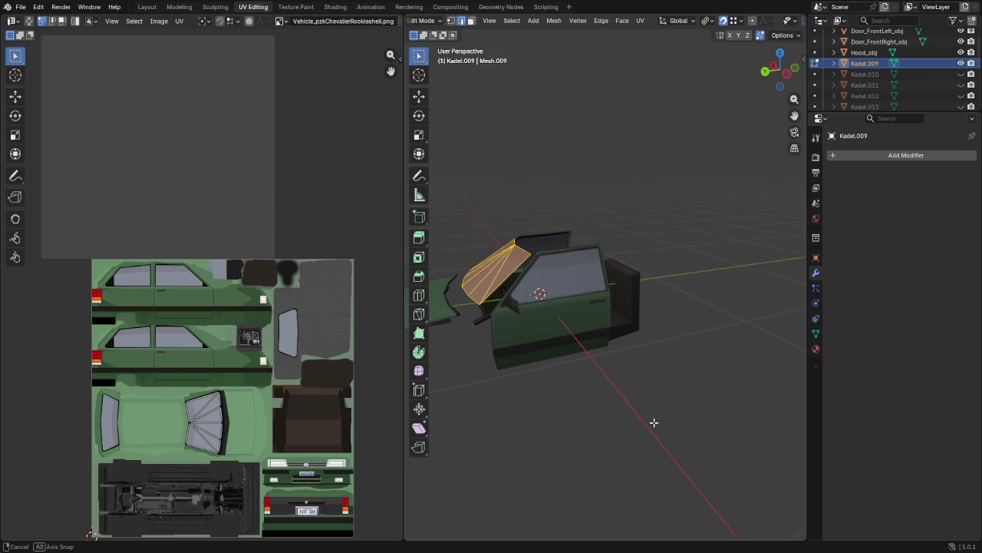
middle_drag(652, 421, 669, 425)
key(alt+n)
click(723, 439)
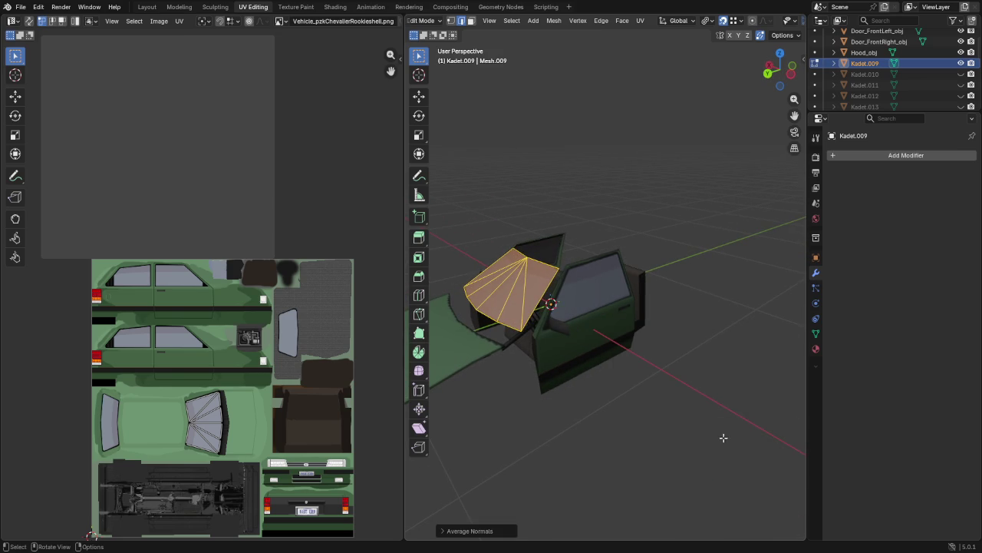
key(g)
click(678, 431)
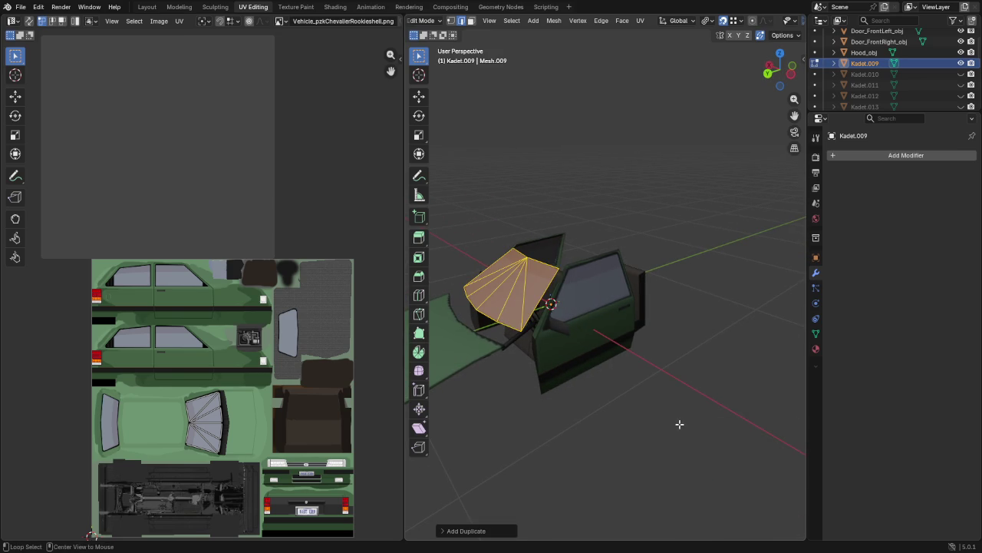
key(alt+n)
click(621, 336)
key(Tab)
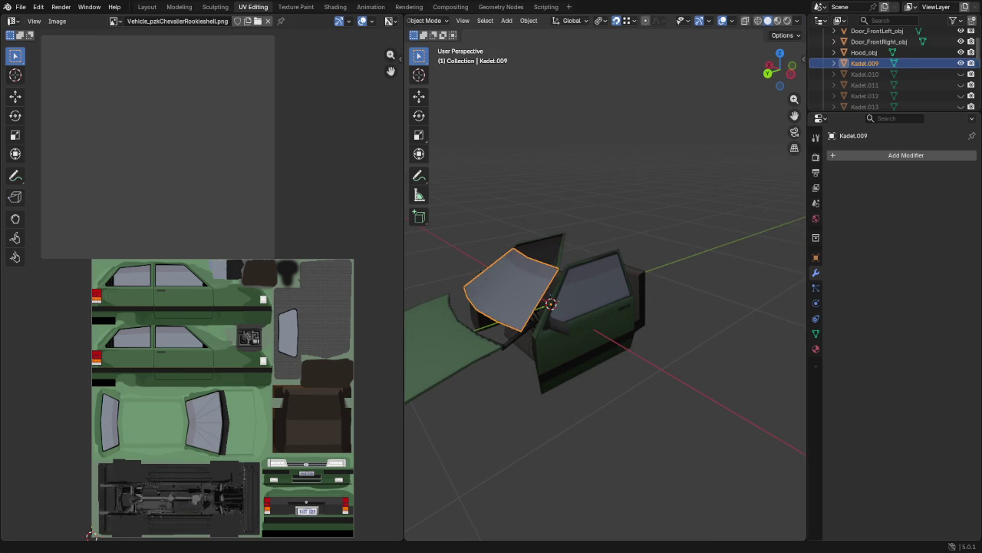
Step: Rename Kadet.009 to Windshield_obj and select Kadet.010
double_click(873, 68)
text(Windshield_obj)
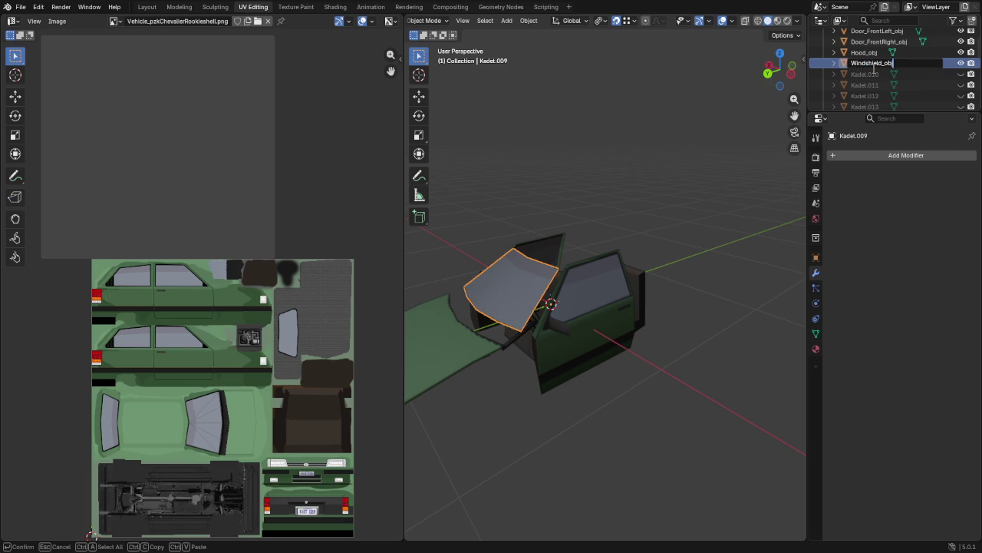
key(Return)
click(873, 68)
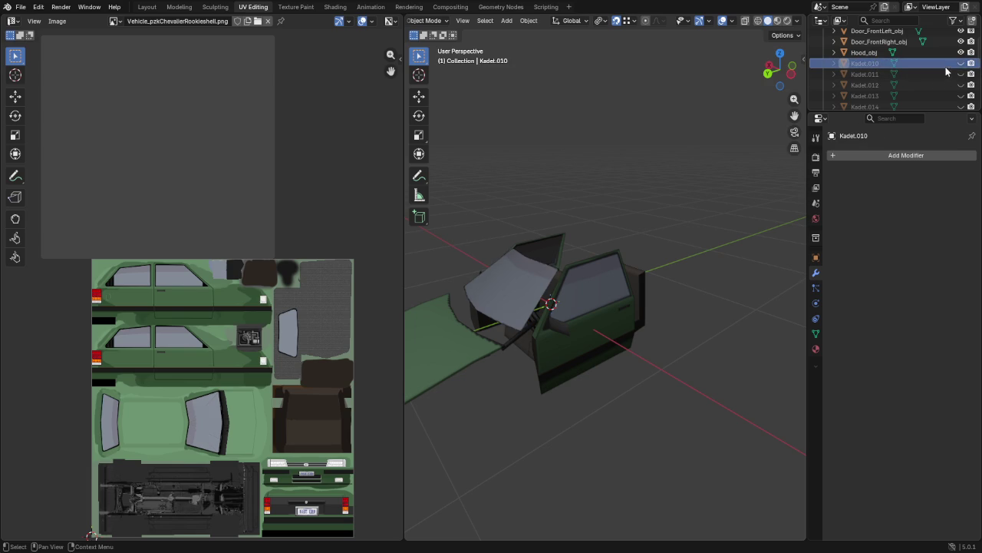
Step: Unhide Kadet.010, then average its normals, mark its edges sharp, and flip its normals
click(960, 63)
click(876, 65)
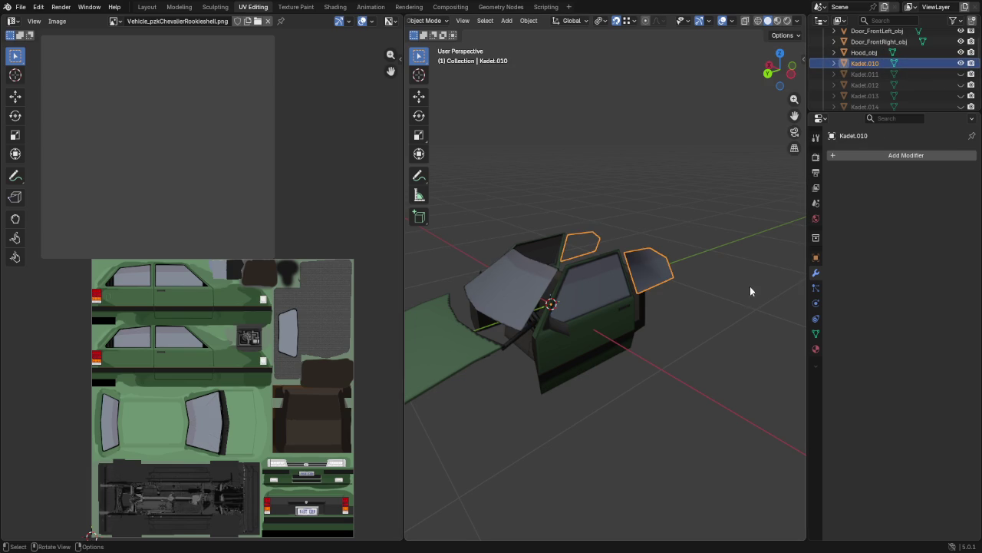
key(Tab)
key(a)
key(alt+n)
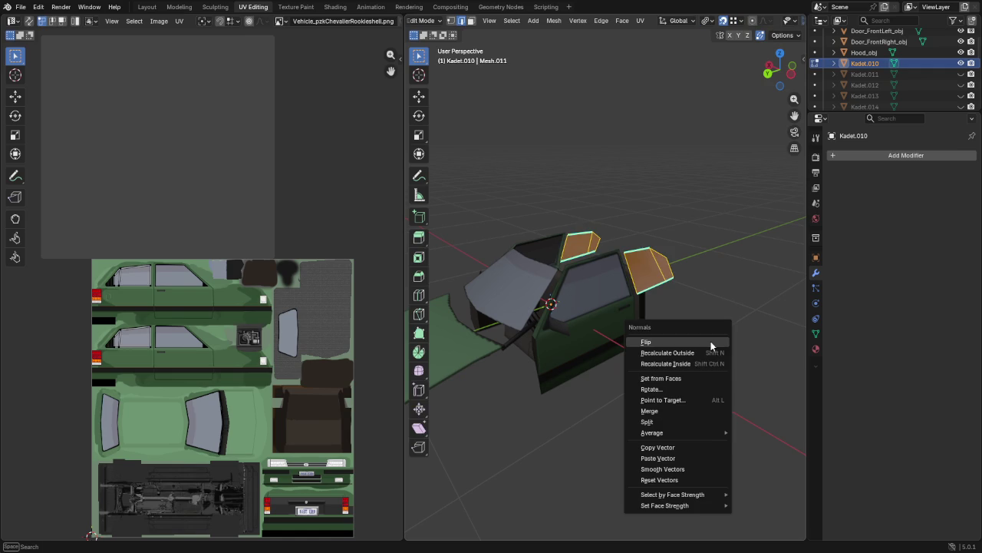
mouse_move(651, 432)
click(754, 445)
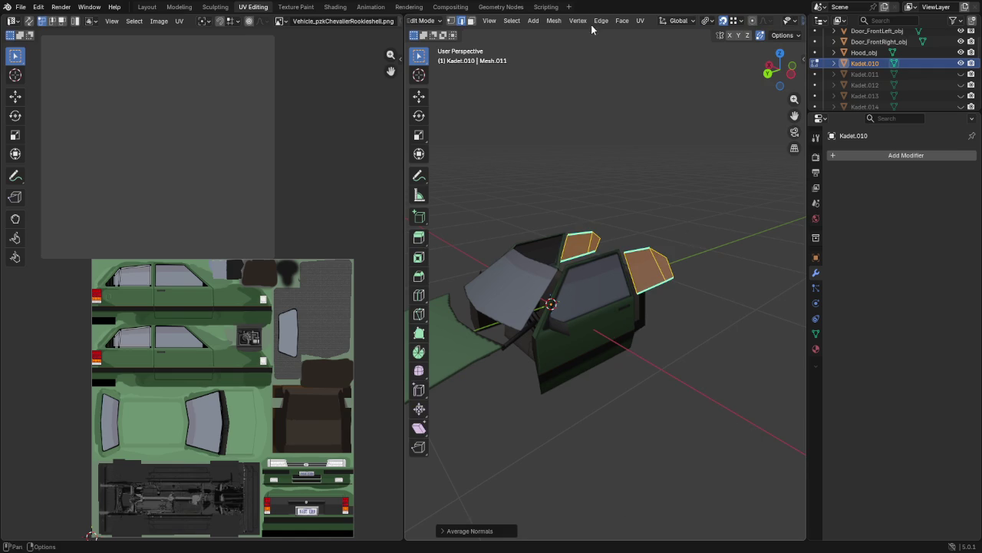
click(601, 20)
click(647, 240)
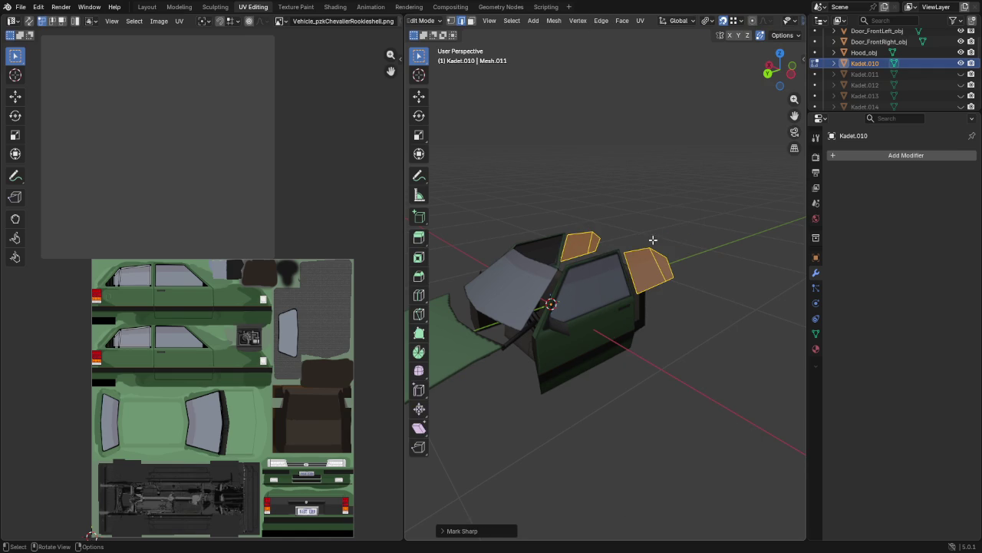
key(shift+d)
right_click(684, 279)
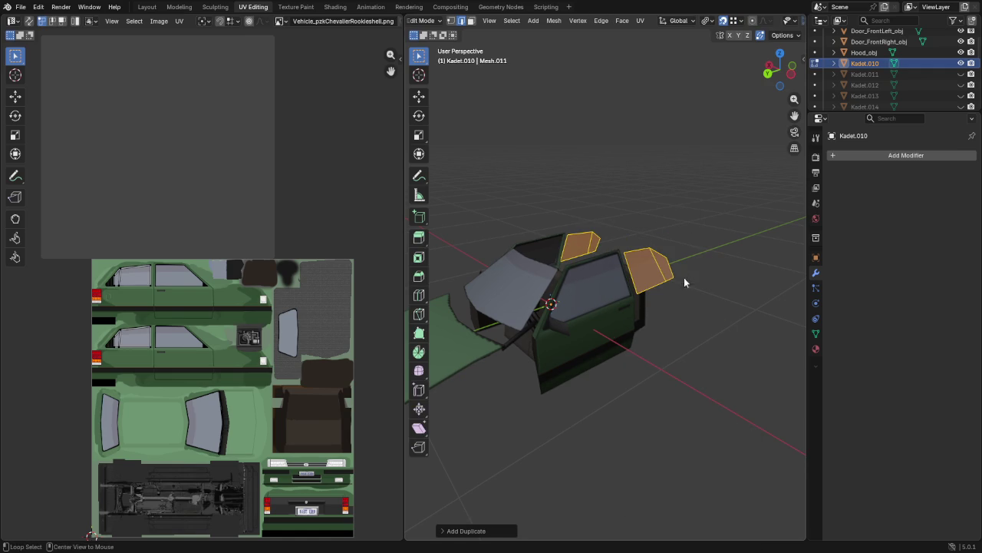
key(alt+n)
click(635, 185)
key(Tab)
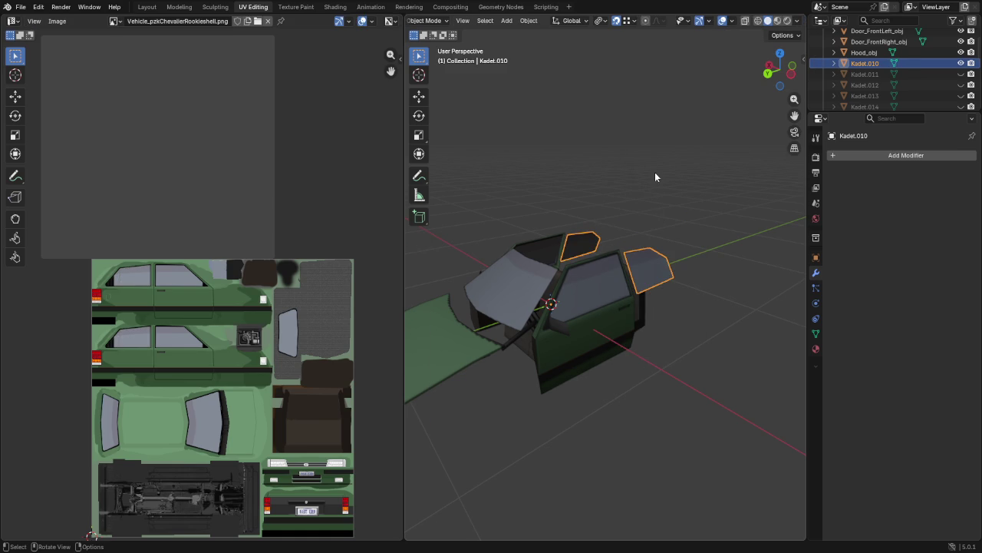
Step: Rename the rear side windows object to a name starting with 'Rear'
click(660, 163)
double_click(875, 64)
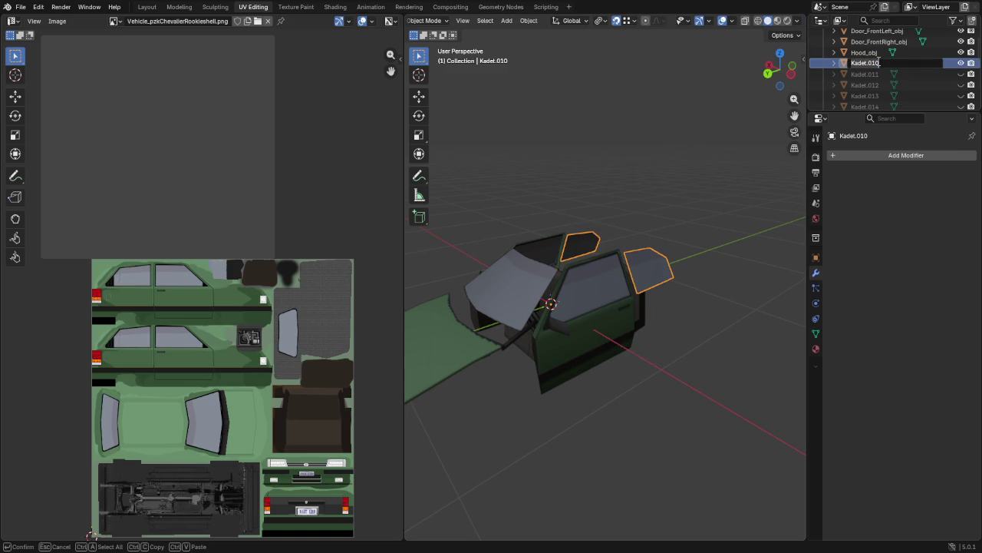
text(Re)
key(Return)
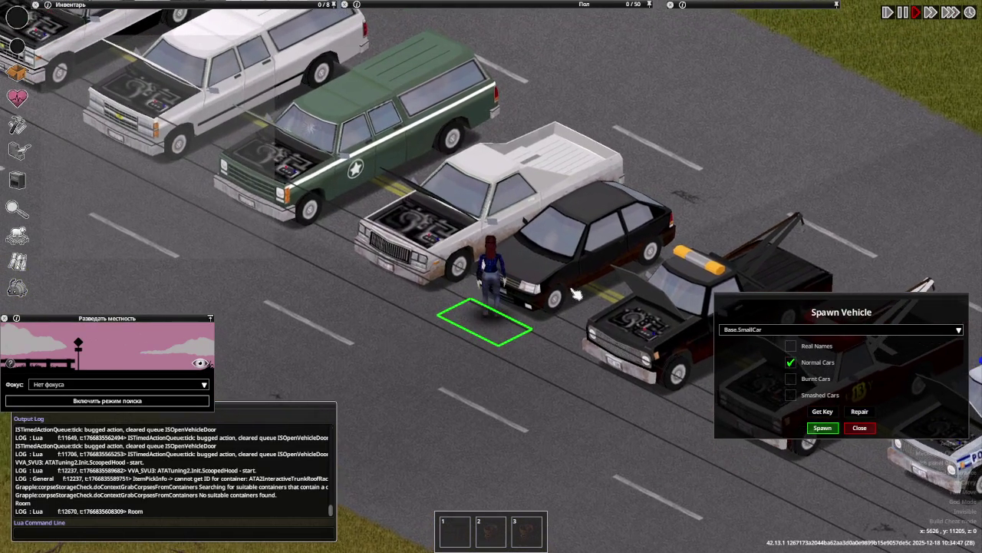
Step: Open Vehicle Mechanics for the pzkChevalierRookie car and inspect its rear window part
right_click(575, 294)
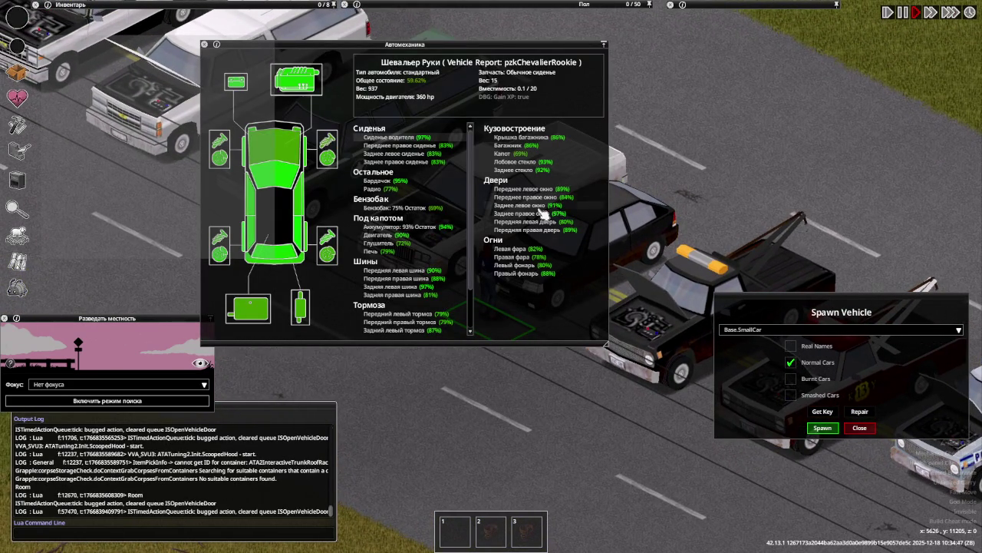
click(523, 216)
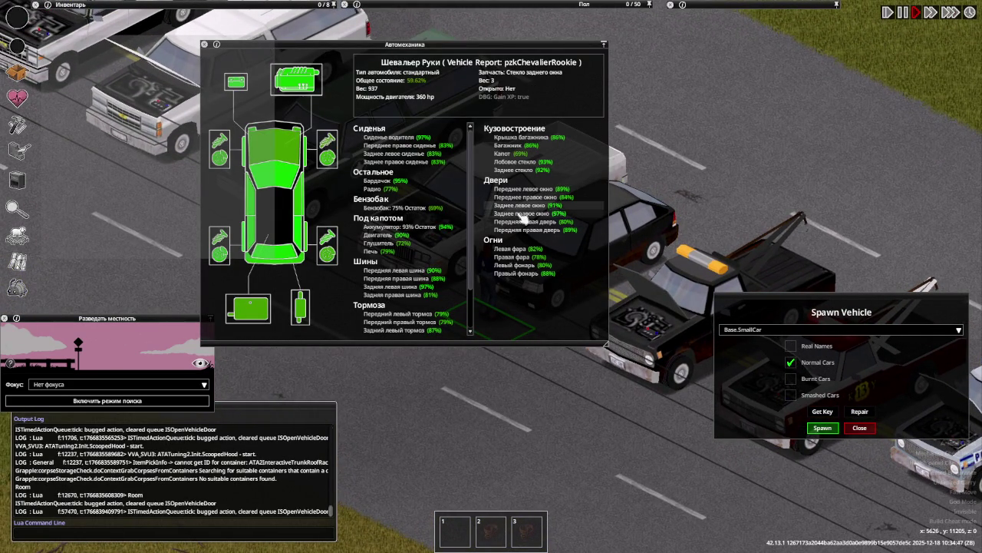
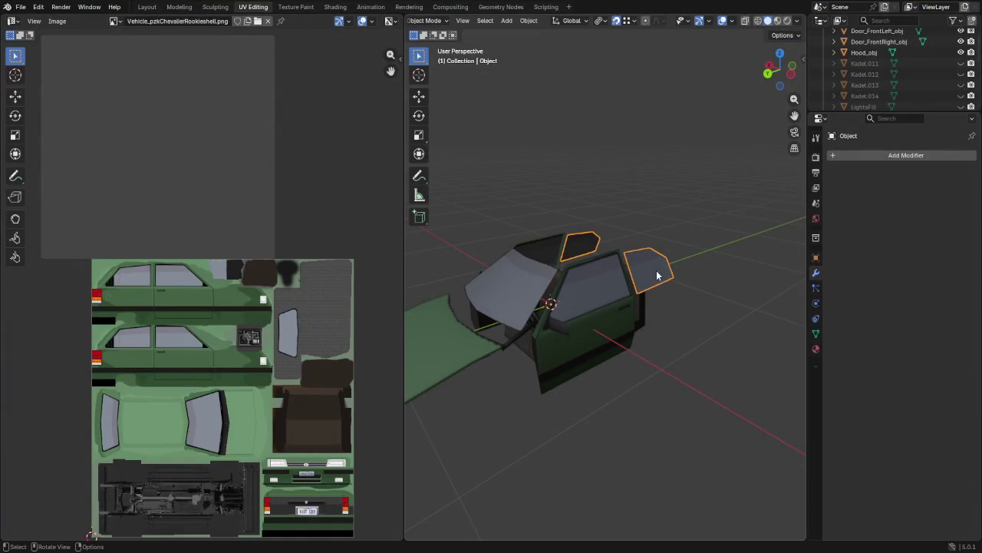
Step: Separate the door-window mesh by loose parts into two window objects, Object and Object.001
middle_drag(737, 154, 714, 140)
key(Tab)
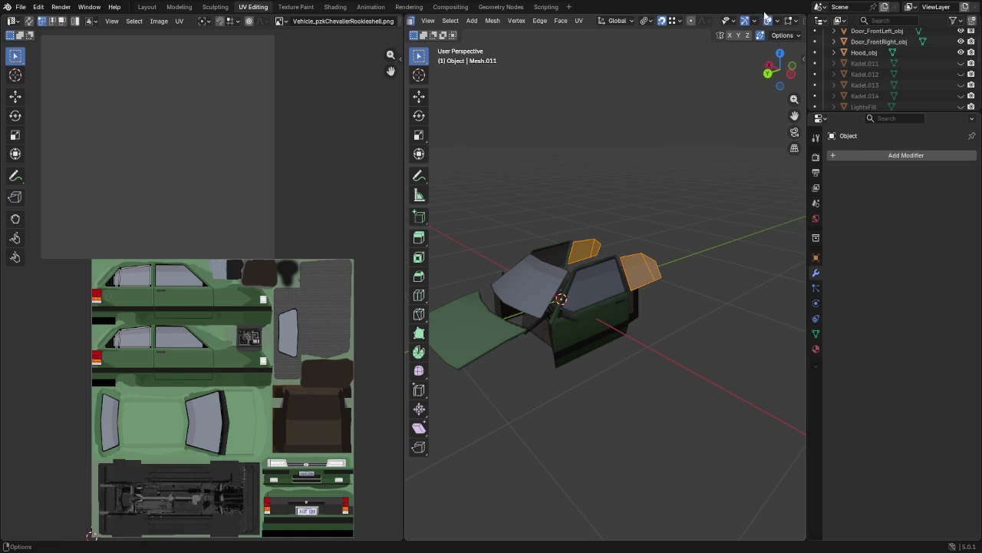
scroll(735, 28, down, 2)
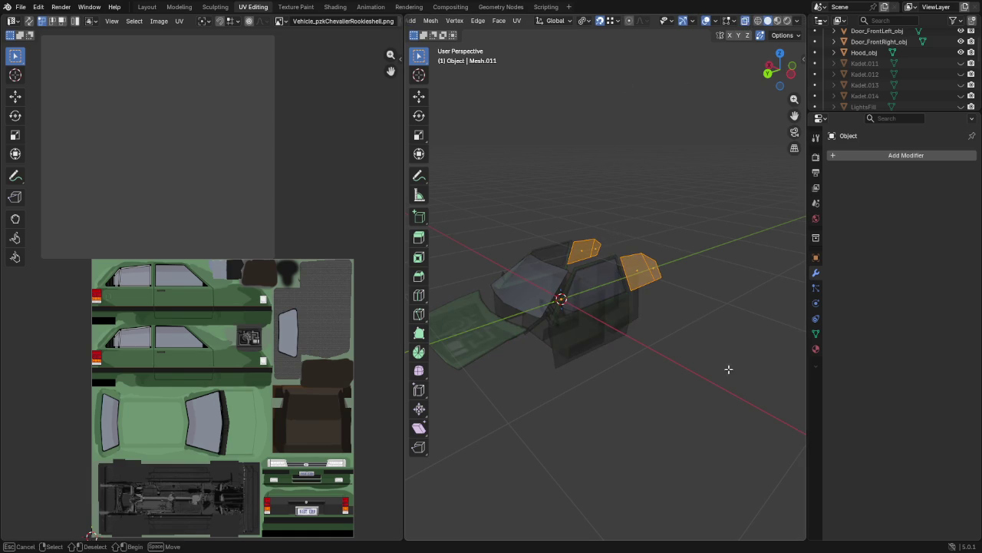
key(p)
click(693, 335)
key(p)
click(729, 325)
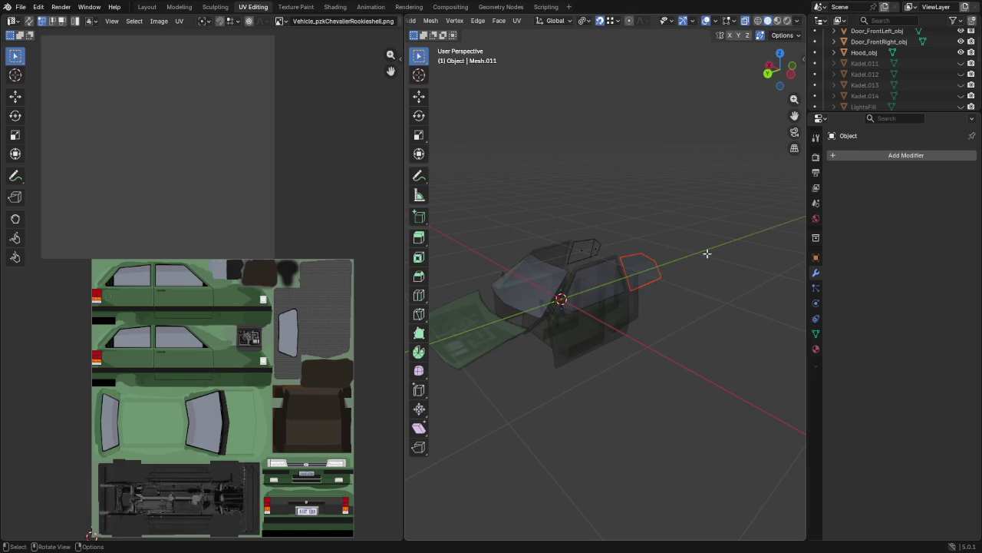
key(Tab)
scroll(928, 55, down, 5)
scroll(921, 59, down, 3)
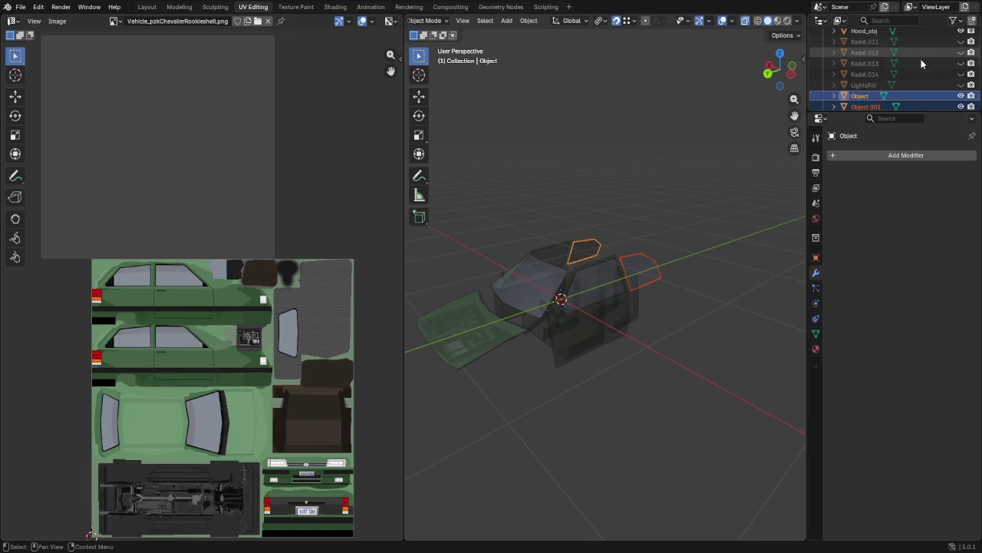
Step: Rename Object to Window_RearRight_obj and Object.001 to Window_RearLeft_obj
scroll(884, 100, down, 2)
click(879, 106)
click(863, 96)
scroll(862, 97, down, 2)
key(F2)
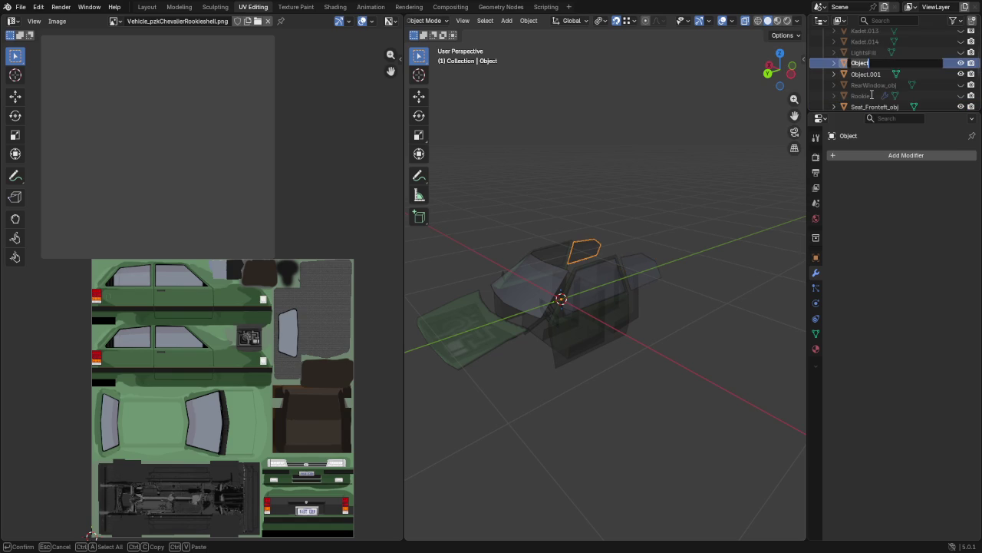
text(Win)
key(Return)
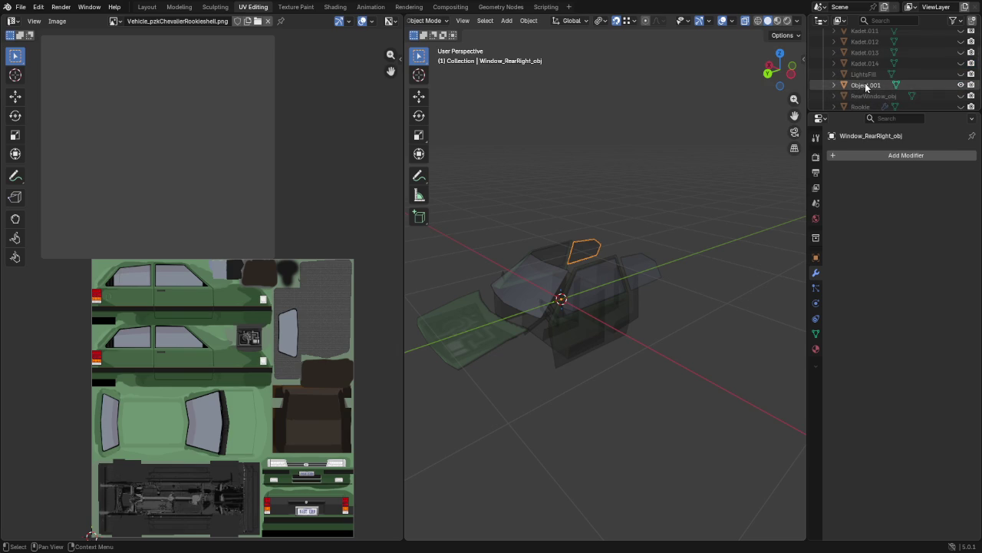
double_click(866, 62)
text(Window_RearLeft_obj)
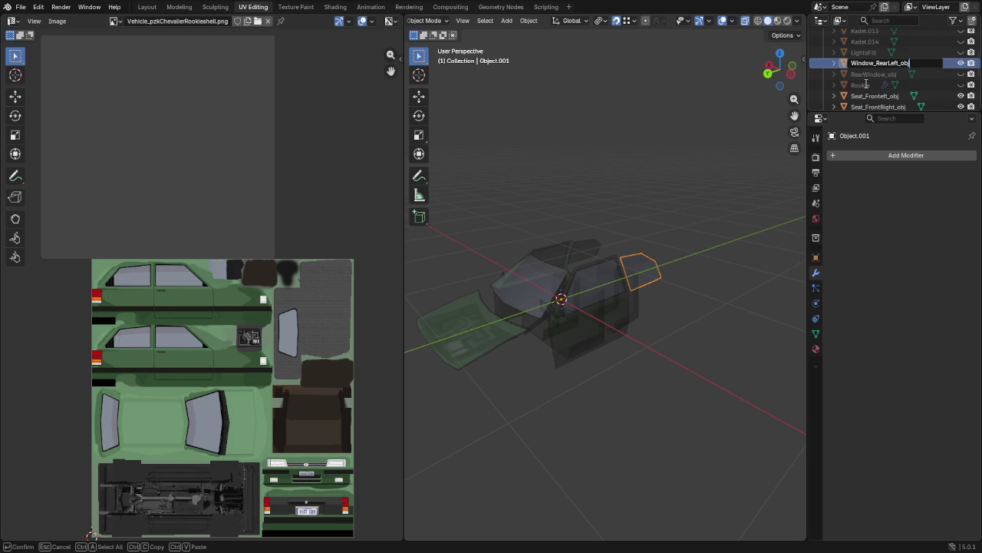
key(Return)
Step: Make the hidden Kadet.011 visible again in the Outliner
scroll(875, 77, up, 1)
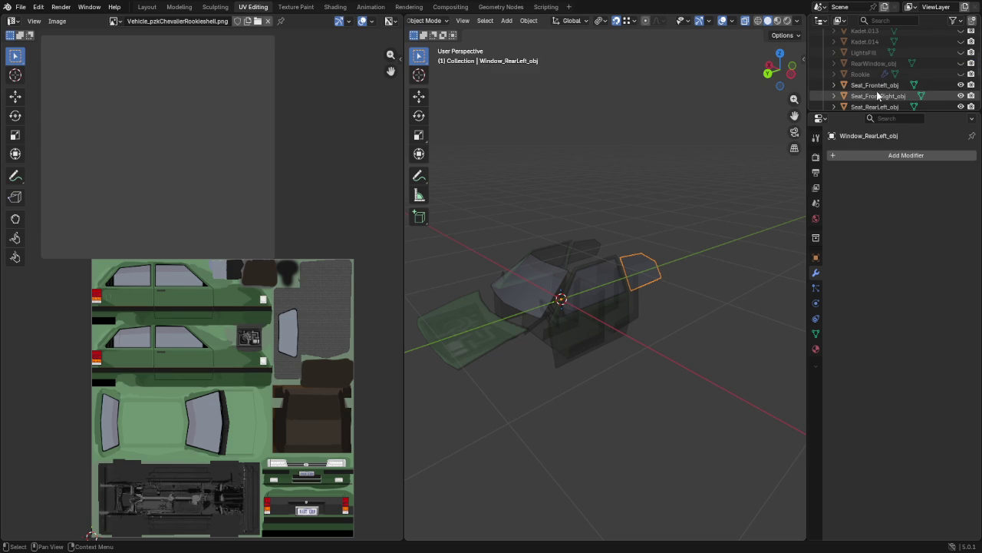
scroll(878, 64, up, 1)
click(877, 54)
click(961, 52)
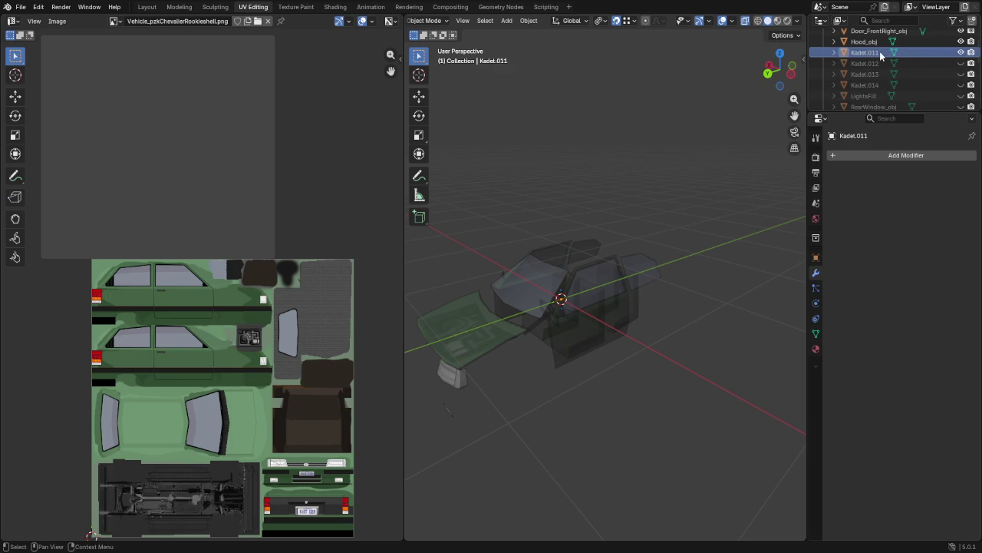
Step: Turn off X-ray and rename Kadet.011 to Light_FrontLeft_obj
click(837, 54)
key(alt+z)
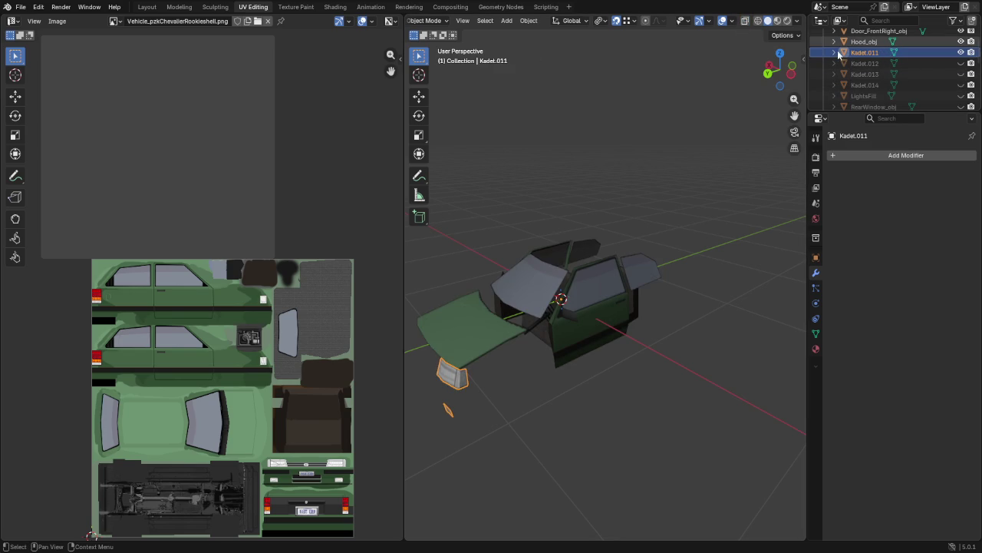
click(858, 62)
scroll(860, 61, up, 1)
double_click(860, 61)
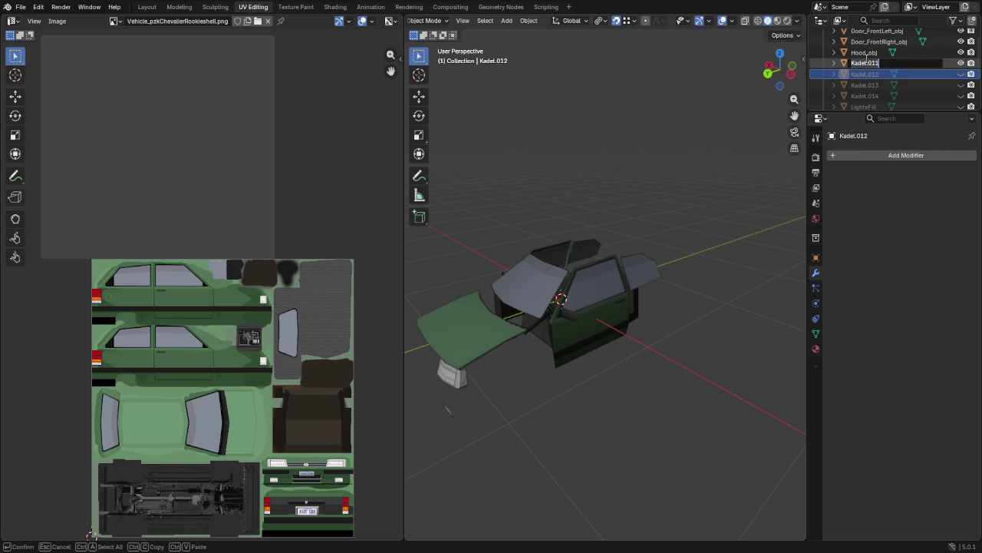
text(Light_FrontLeft_obj)
key(ctrl+a)
key(ctrl+c)
key(Return)
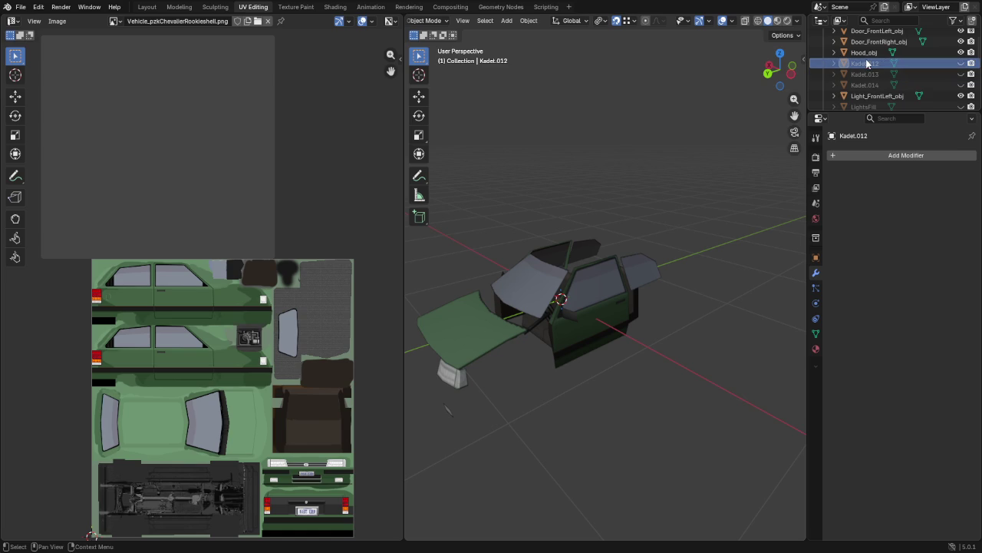
Step: Unhide Kadet.012 and rename it Light_FrontRight_obj, fixing the typo in the name
click(961, 63)
double_click(877, 63)
key(ctrl+v)
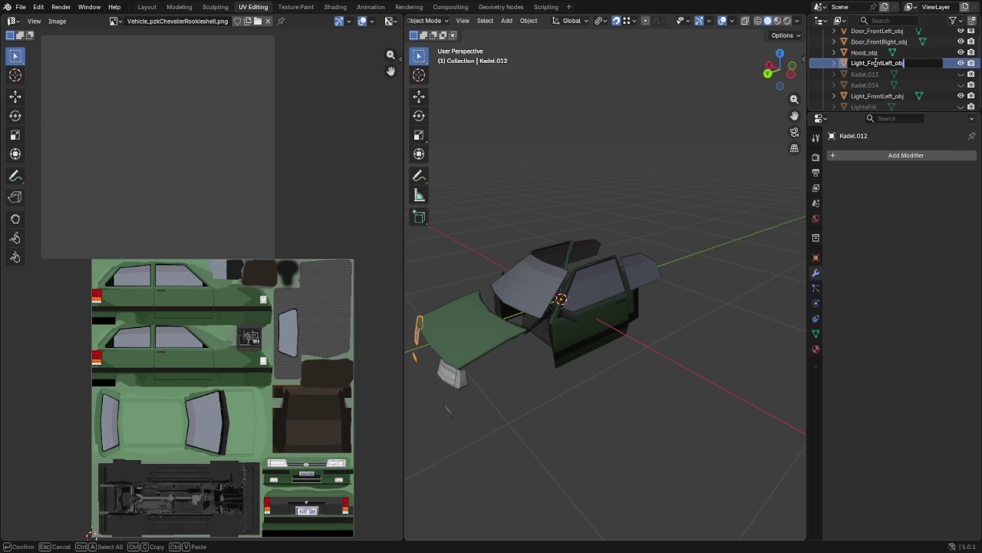
text(Right)
key(Delete)
key(Delete)
key(Delete)
key(Return)
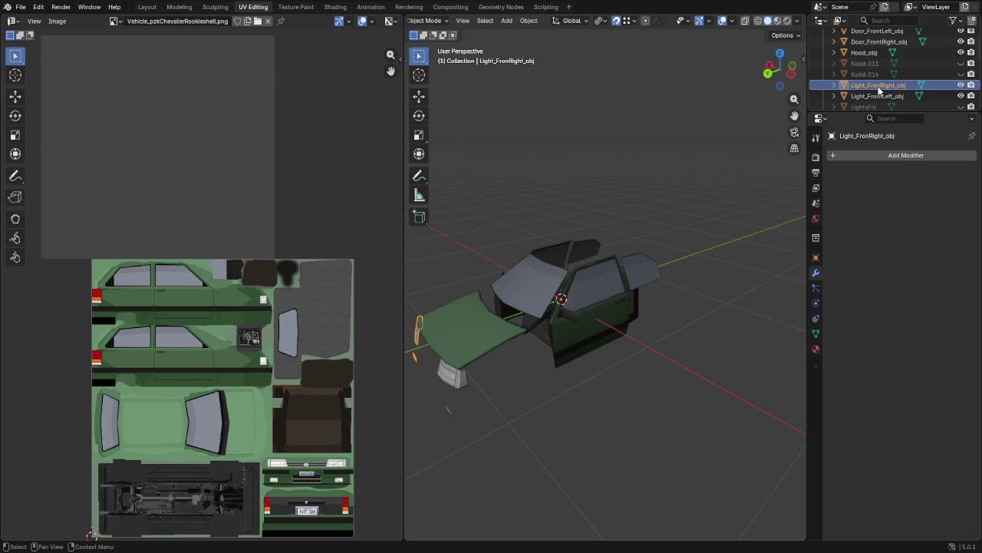
double_click(879, 86)
scroll(880, 85, down, 1)
click(882, 64)
text(t)
key(Return)
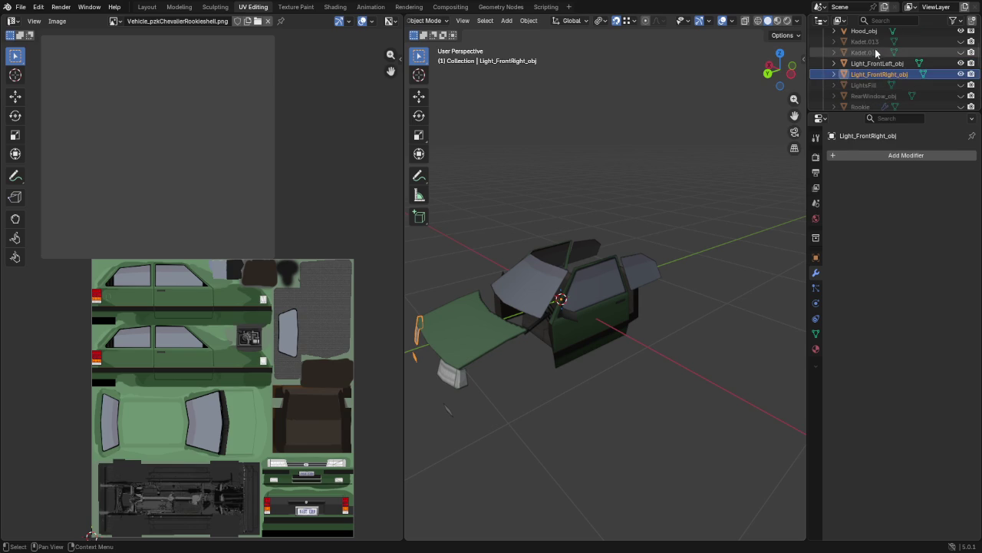
Step: Unhide Kadet.013 and rename it Light_RearLeft_obj
click(875, 51)
click(879, 41)
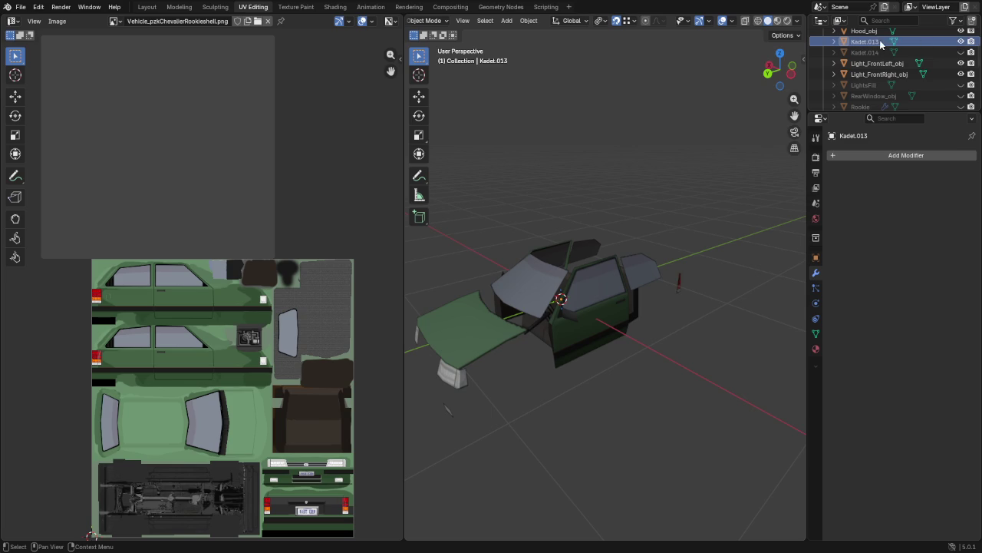
double_click(881, 42)
key(ctrl+v)
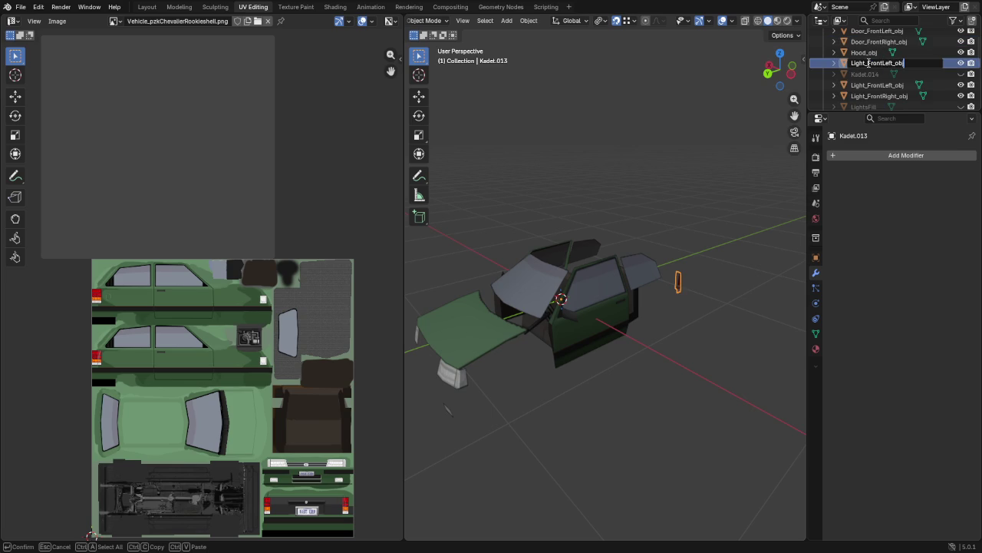
key(Delete)
key(Delete)
key(Delete)
text(Rear)
key(BackSpace)
key(ctrl+a)
key(ctrl+c)
key(Return)
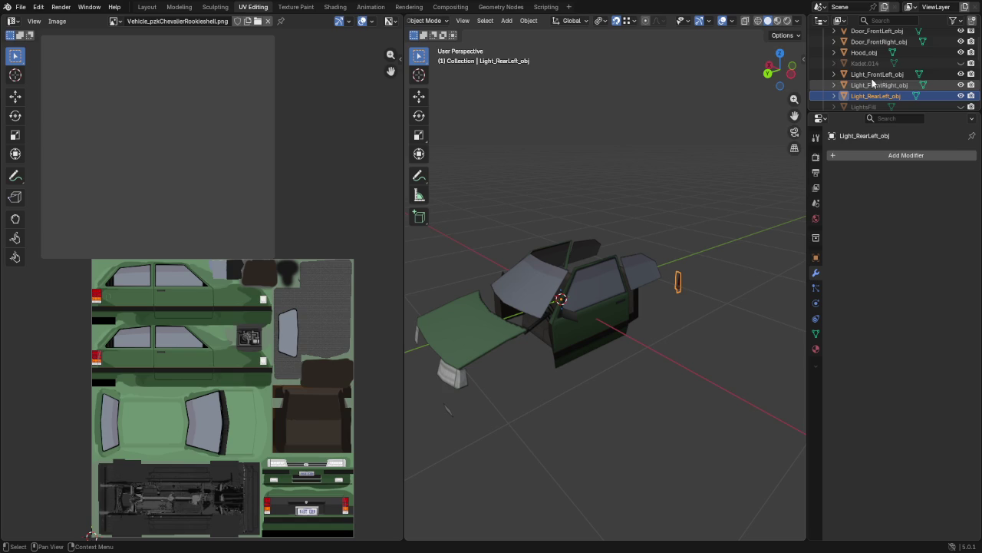
Step: Unhide Kadet.014 and rename it Light_RearRight_obj
click(866, 63)
double_click(866, 63)
key(ctrl+v)
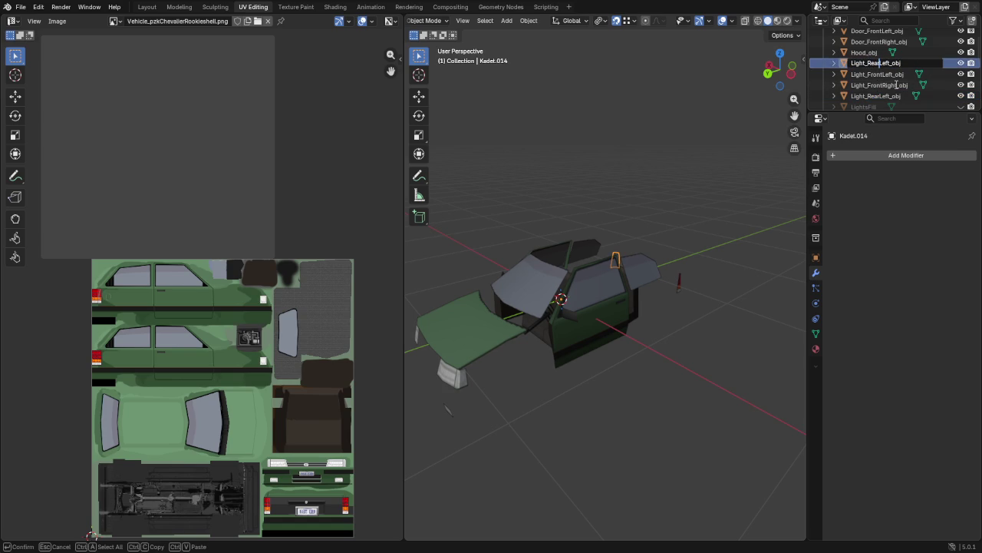
text(Right)
key(Return)
scroll(873, 93, down, 5)
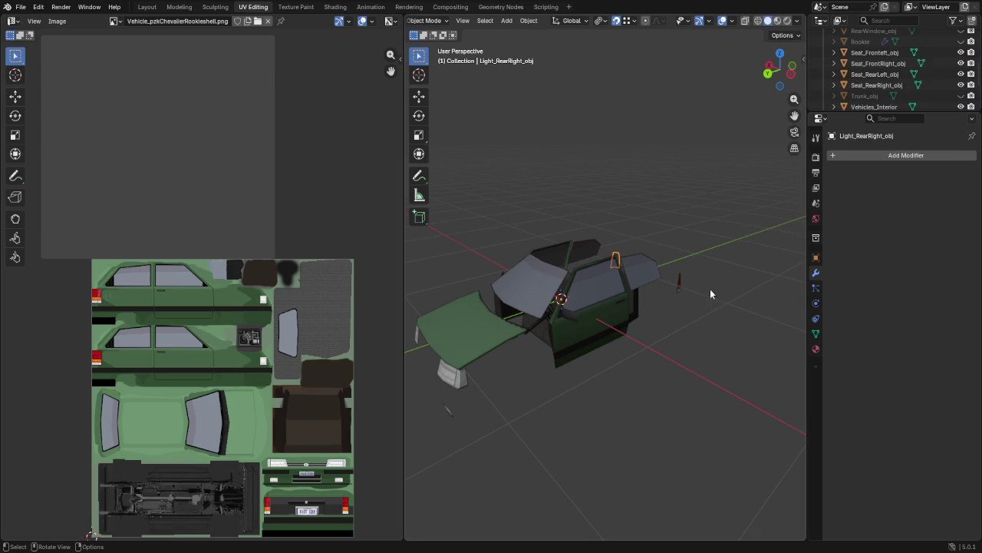
Step: Enlarge the Outliner, orbit and zoom around the car, then switch to the Layout workspace
drag(915, 113, 916, 196)
scroll(690, 246, down, 5)
mouse_move(693, 246)
middle_down()
mouse_move(481, 238)
mouse_move(443, 224)
mouse_move(486, 300)
mouse_move(535, 280)
mouse_move(658, 177)
middle_up()
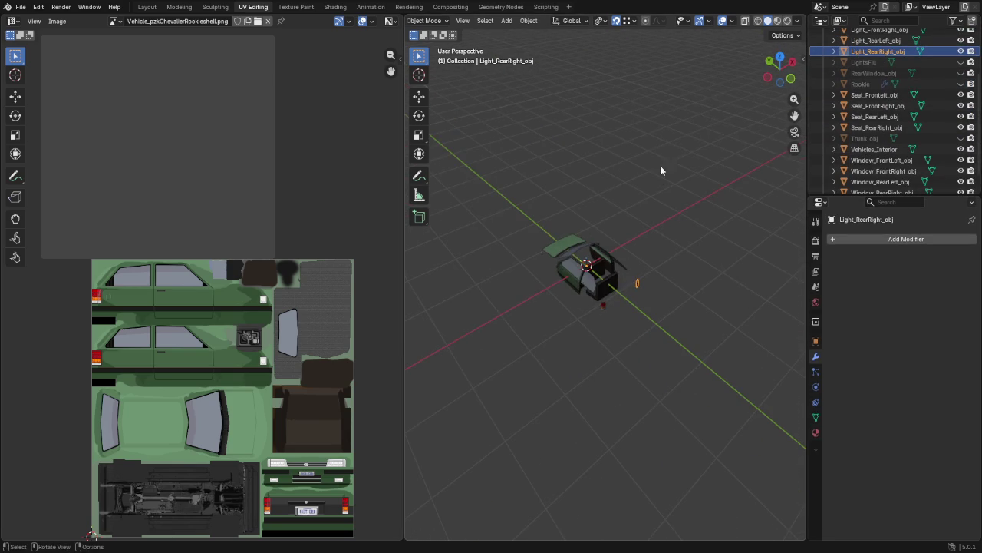
scroll(516, 259, up, 4)
scroll(517, 259, up, 4)
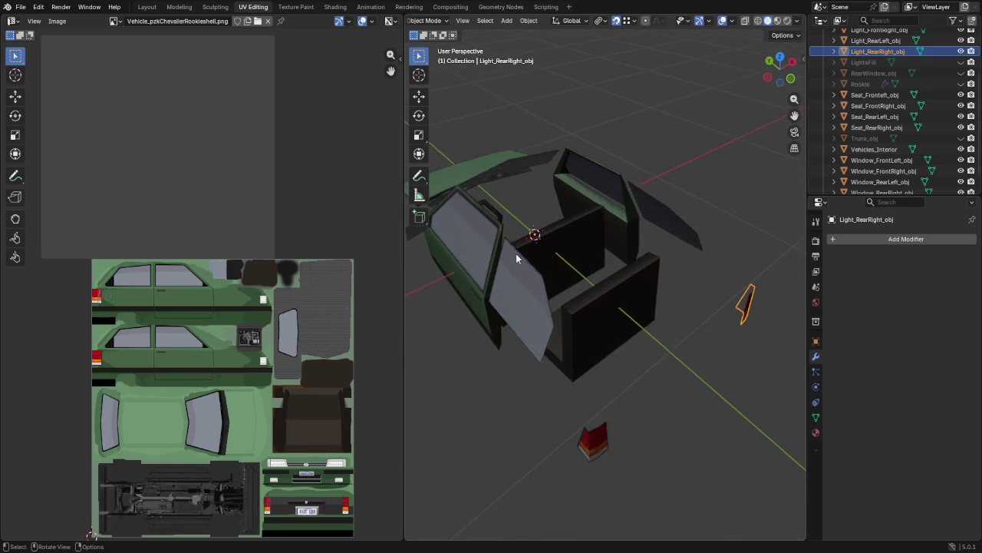
scroll(612, 191, up, 3)
scroll(628, 171, down, 3)
mouse_move(627, 171)
middle_down()
mouse_move(684, 167)
mouse_move(694, 185)
mouse_move(702, 220)
mouse_move(653, 241)
mouse_move(691, 215)
middle_up()
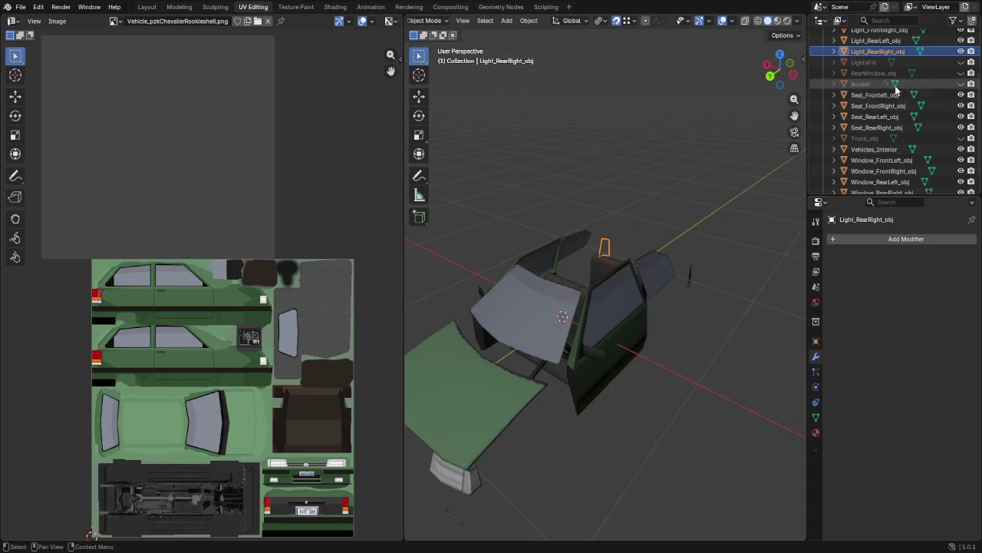
scroll(896, 90, up, 3)
middle_drag(535, 390, 575, 368)
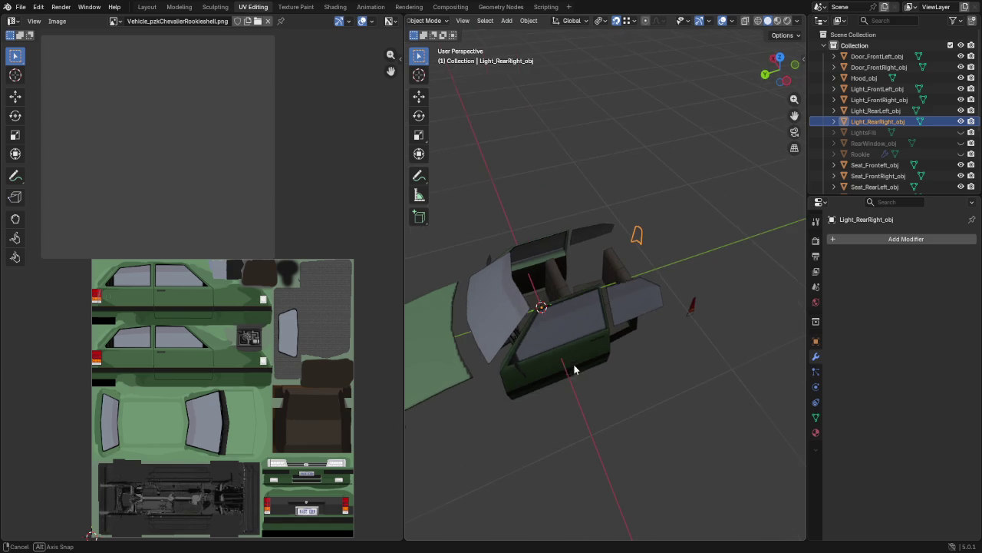
click(147, 7)
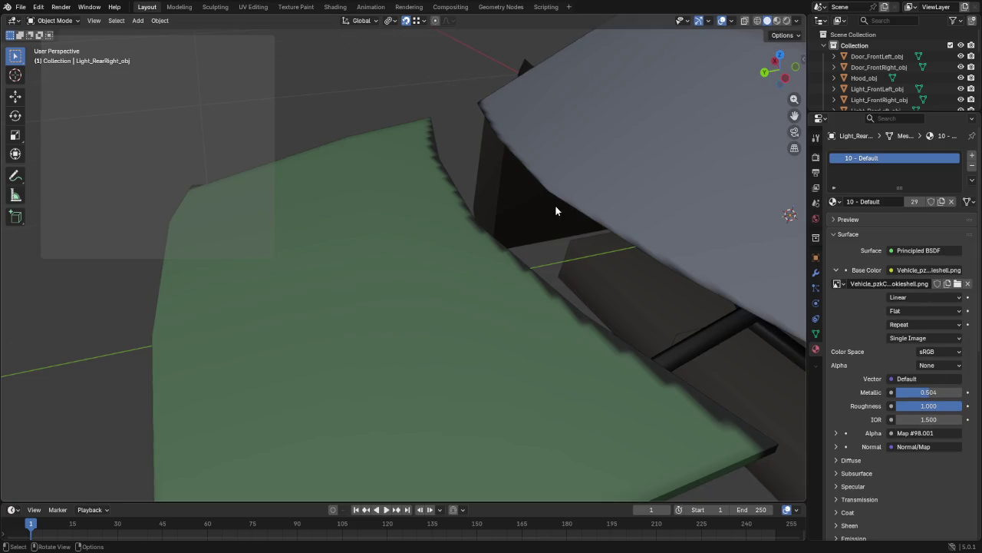
Step: Snap the 3D cursor to the world origin and add an armature there in Collection
scroll(564, 208, down, 5)
key(shift+s)
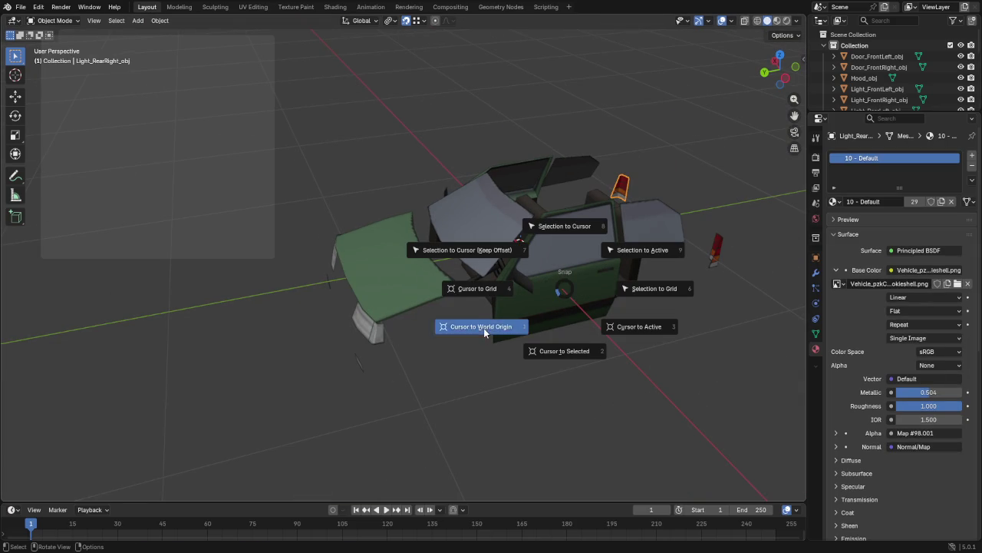
click(483, 327)
key(shift+a)
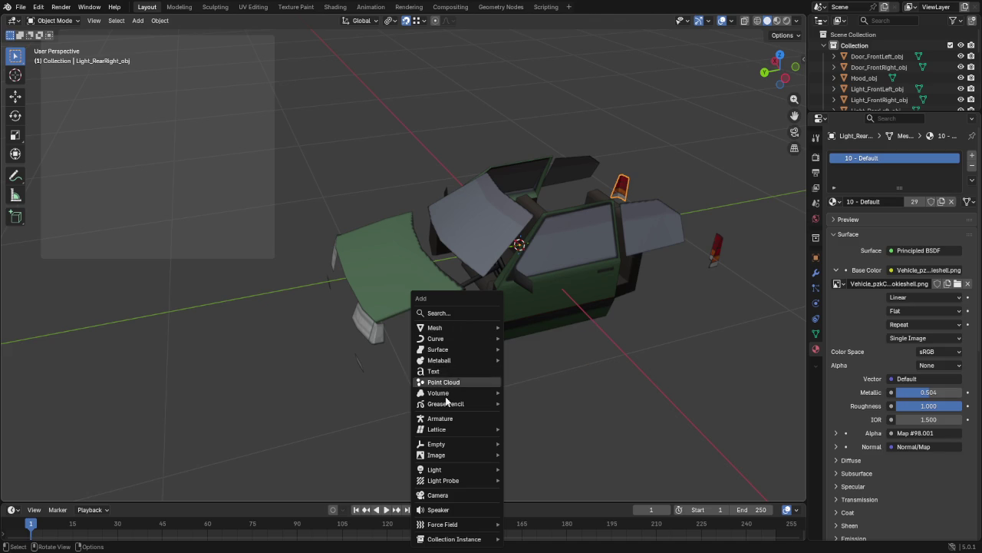
click(854, 34)
click(855, 46)
key(shift+a)
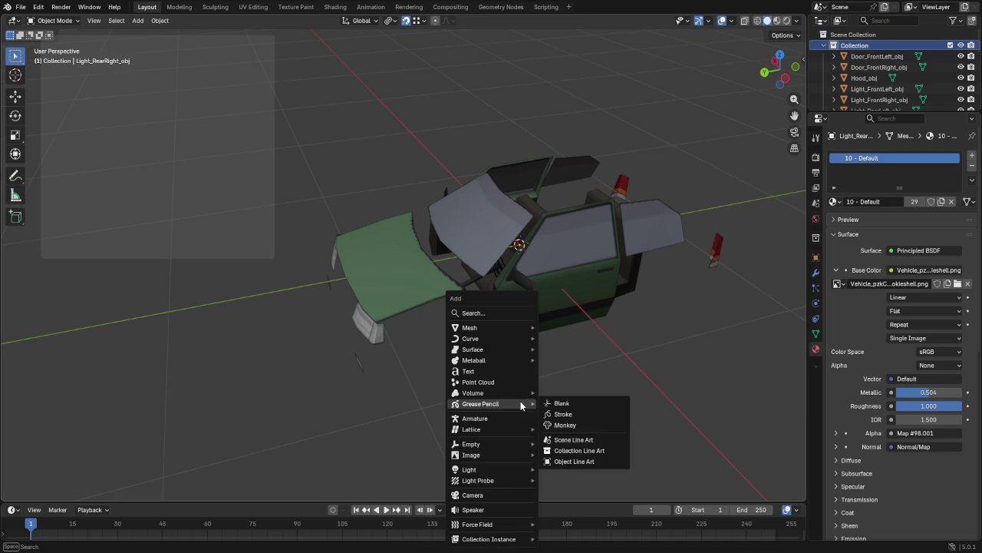
click(497, 420)
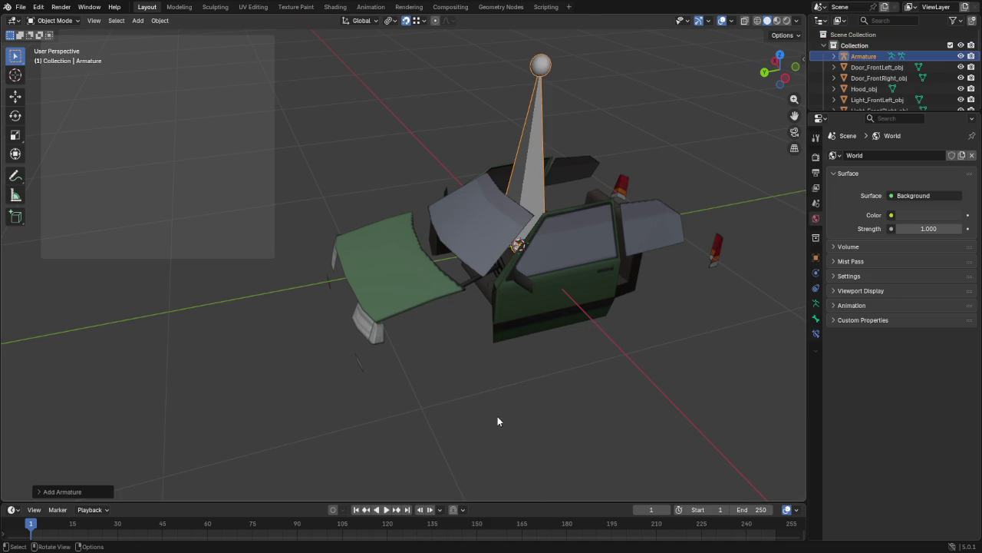
key(Tab)
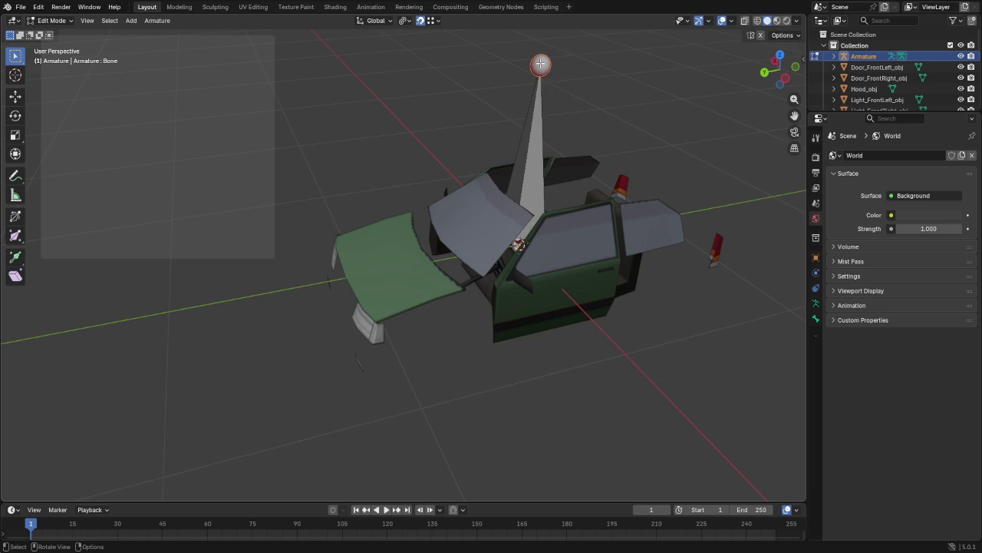
Step: Set the bone's tail to Y 1 and Z 0 so it lies flat along Y
key(n)
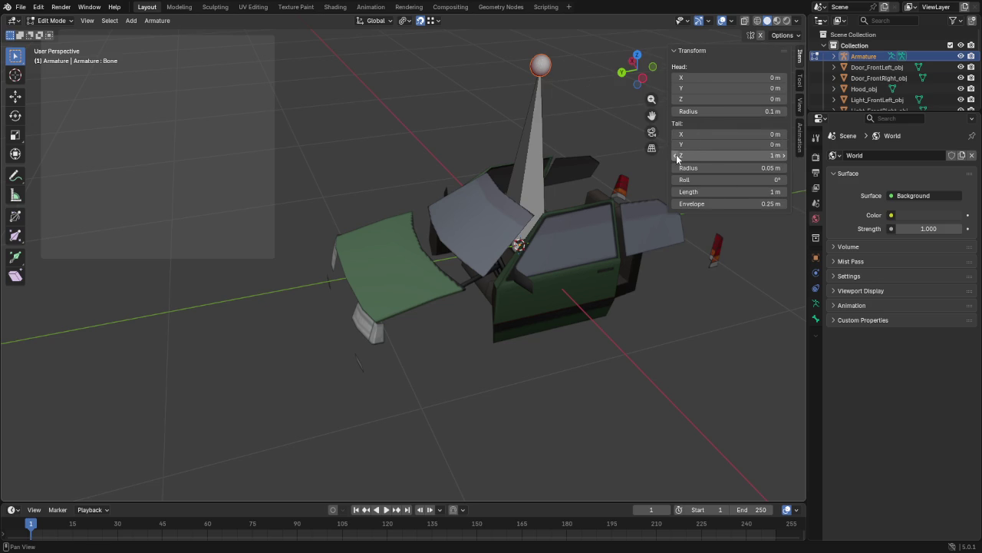
click(744, 145)
text(1)
key(Return)
click(744, 157)
text(0)
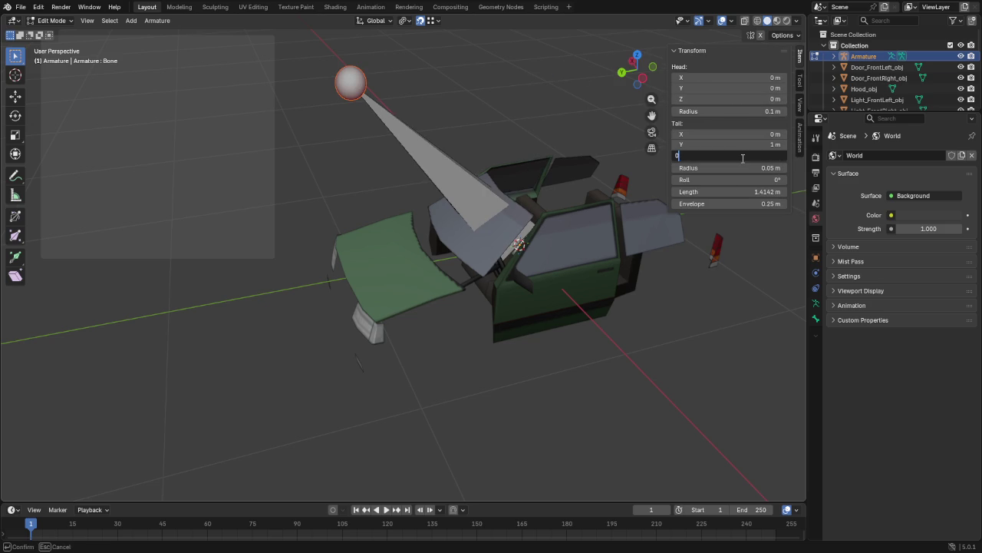
key(Return)
Step: Rename the bone VehicleBone and return to Object Mode
click(815, 319)
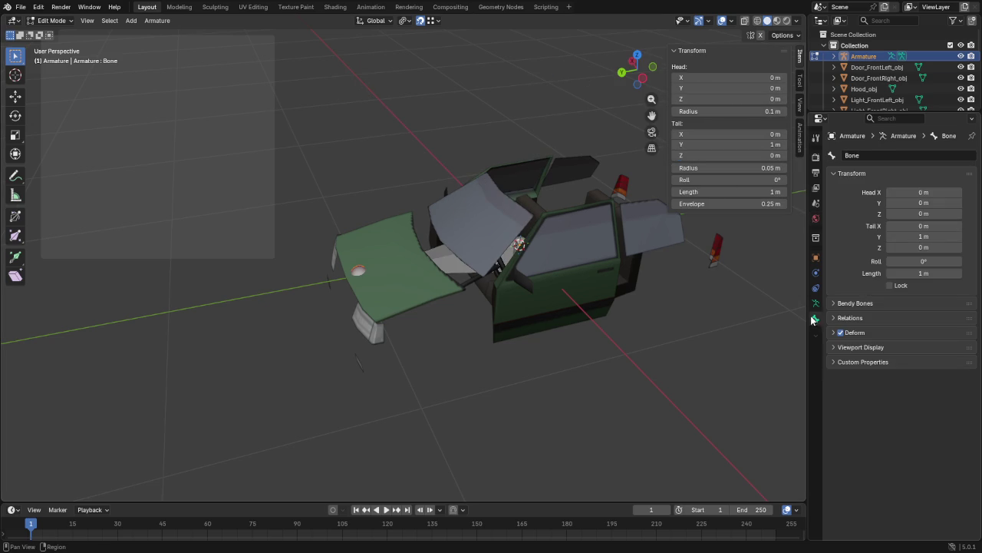
click(851, 156)
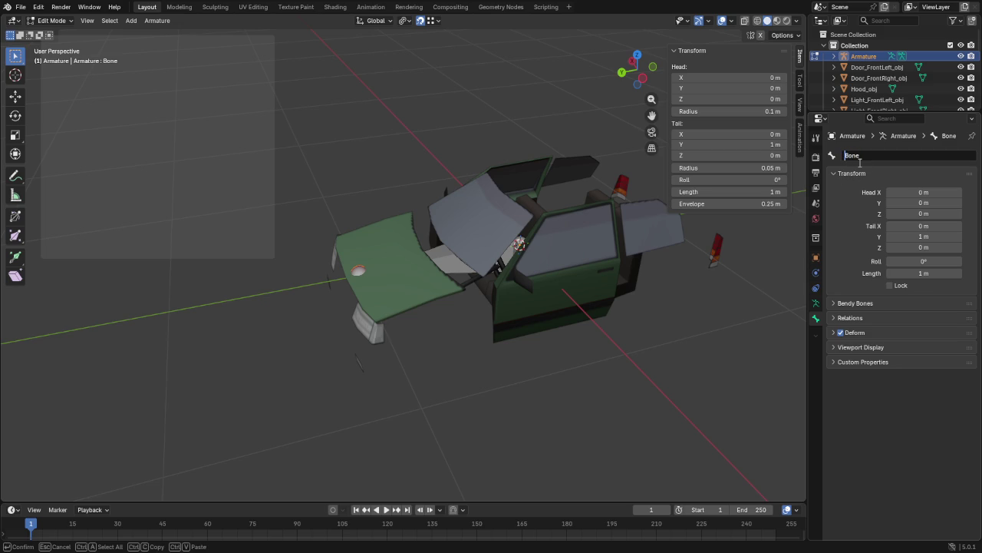
text(Vehic)
text(le)
key(Return)
key(Tab)
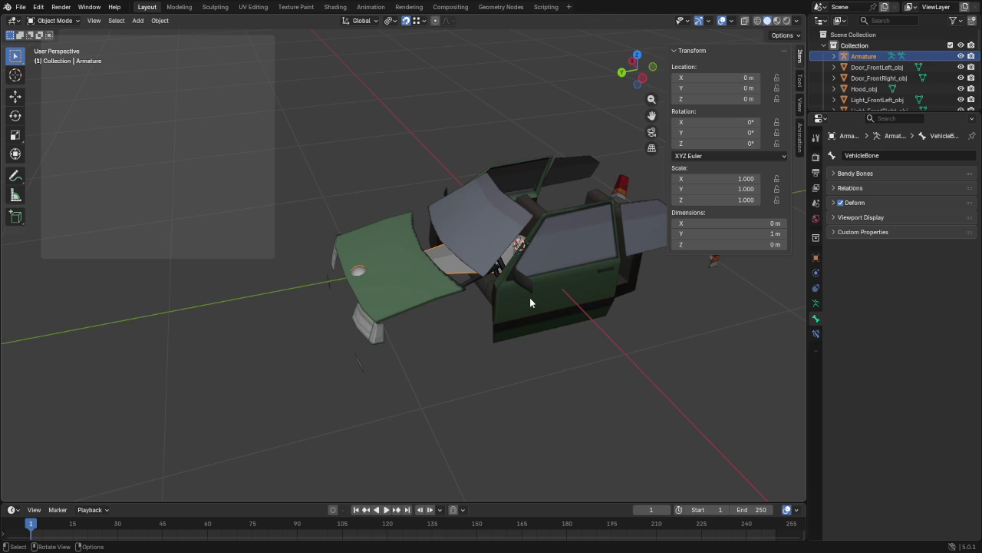
Step: Snap the 3D cursor to the front-left door's hinge edge
click(530, 305)
key(Tab)
middle_drag(531, 305, 531, 306)
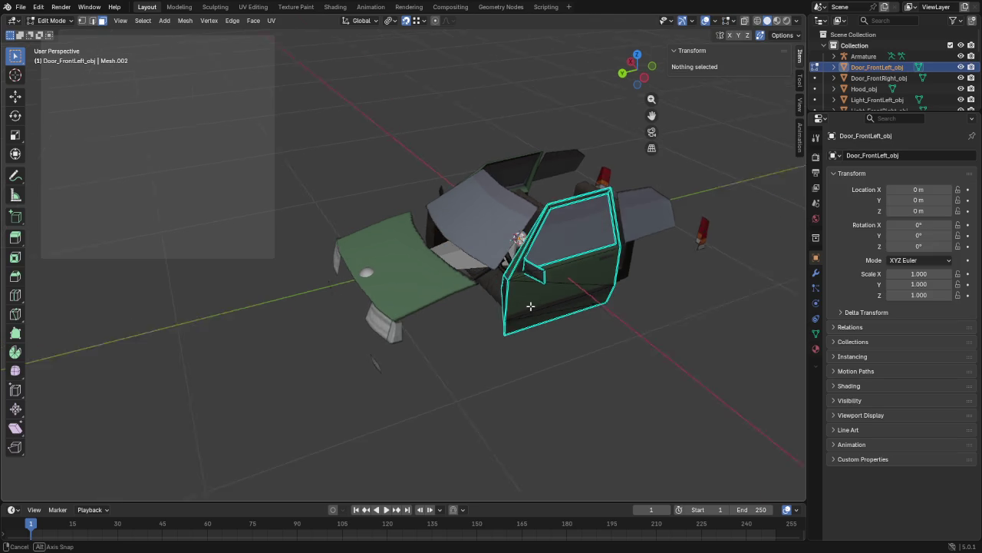
scroll(529, 281, up, 3)
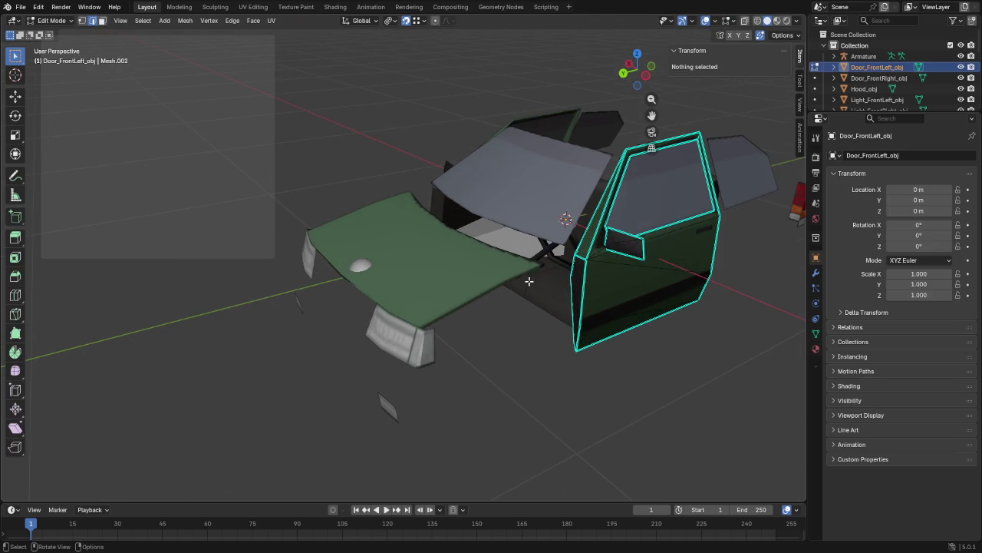
click(581, 280)
key(shift+s)
click(597, 350)
key(Tab)
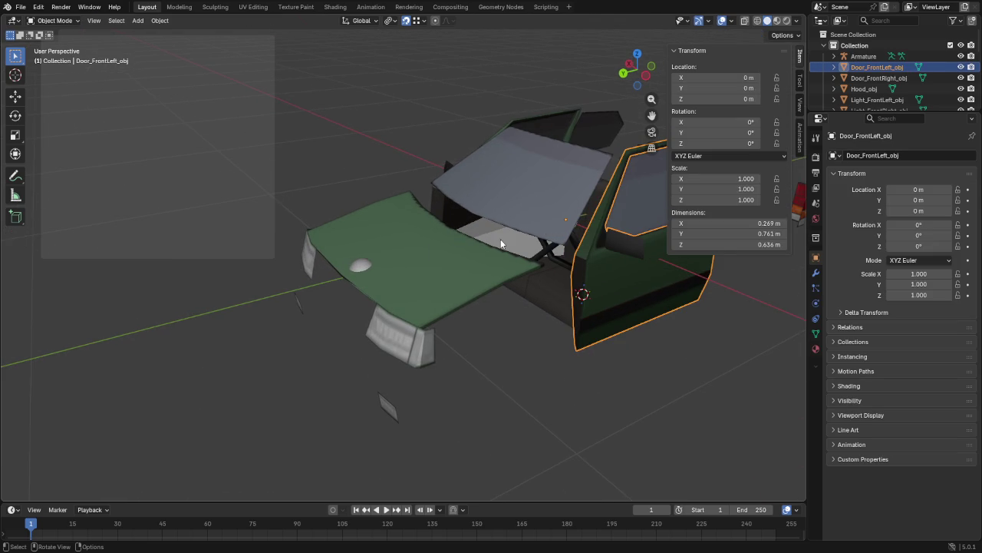
Step: Add a new bone to the armature at the cursor and name it FrontLeftDoorBone
click(501, 239)
key(Tab)
key(shift+a)
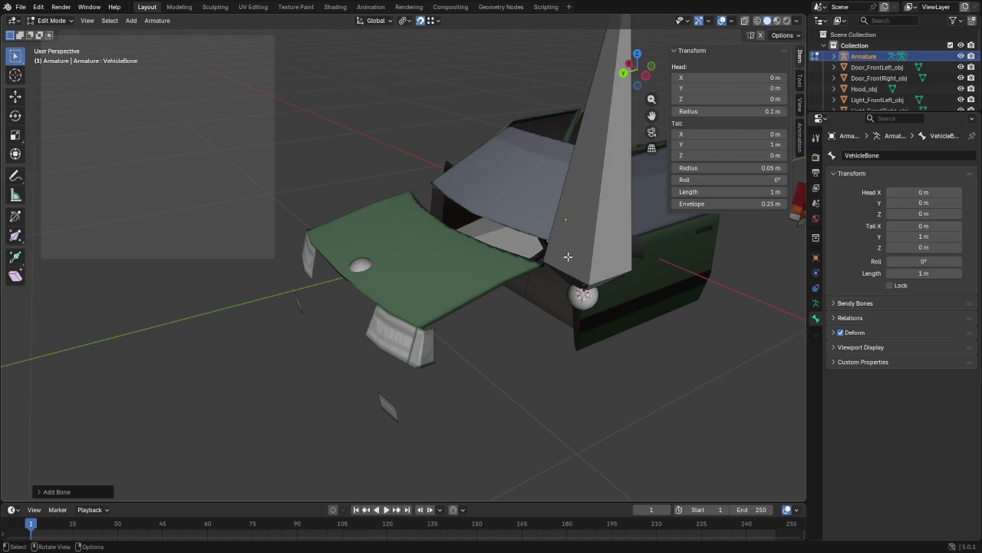
double_click(848, 155)
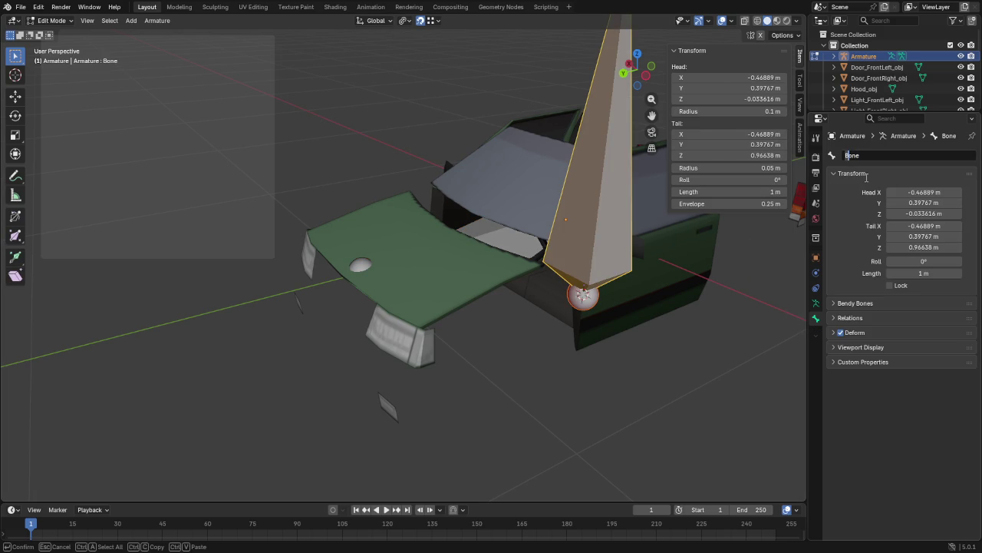
text(FrontLeftDoor)
key(ctrl+a)
key(ctrl+c)
key(Return)
Step: Set FrontLeftDoorBone's length to 0.2 m and return to Object Mode
click(918, 275)
text(0.2)
key(Return)
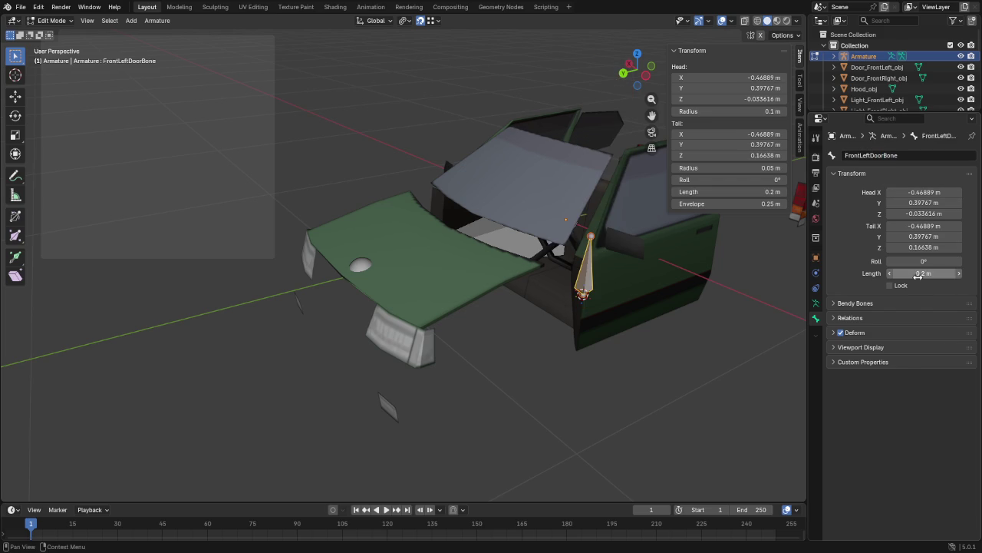
key(Tab)
click(625, 286)
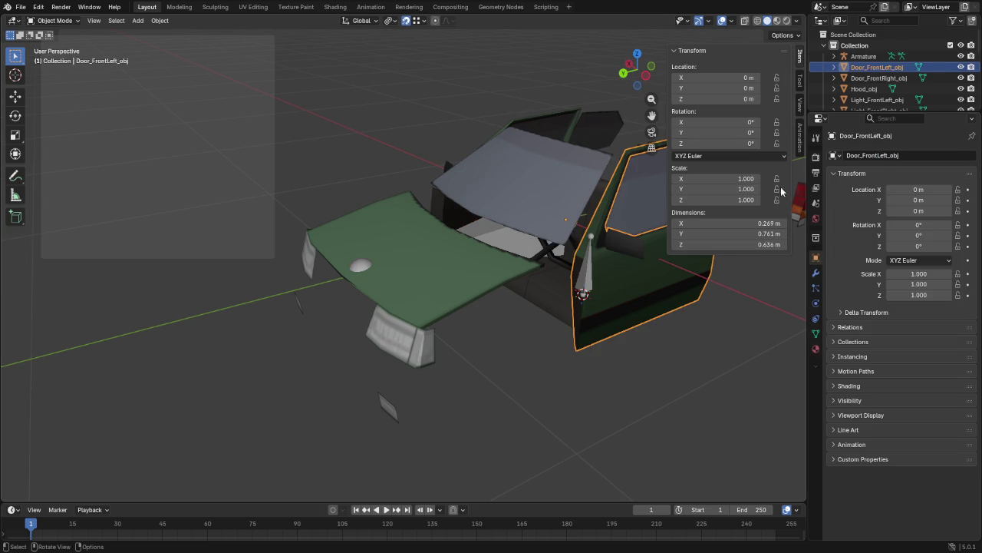
Step: Create a FrontLeftDoorBone vertex group on the door and assign all its faces to it
click(816, 334)
click(968, 189)
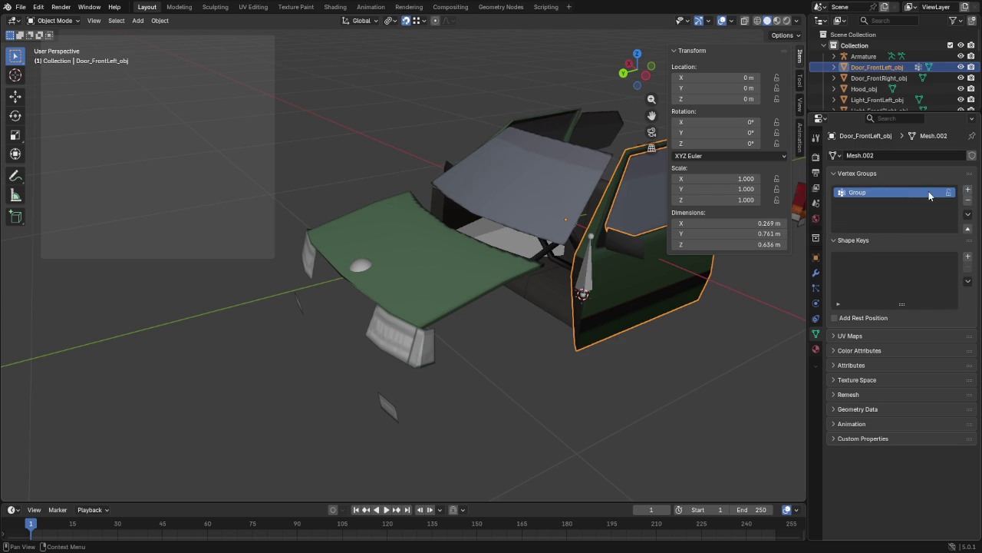
double_click(873, 194)
text(FrontLeftDoorBone)
key(Return)
key(Tab)
key(a)
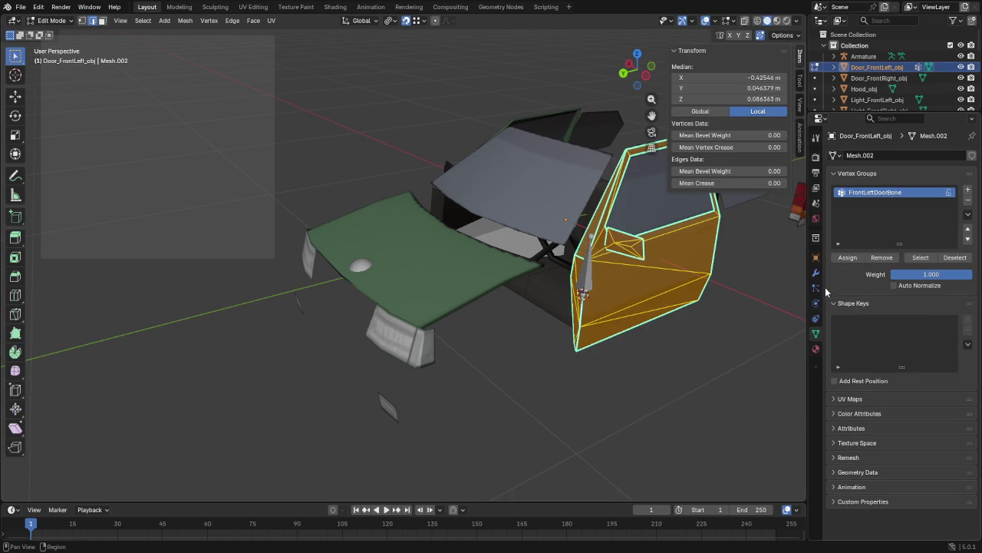
click(847, 257)
key(Tab)
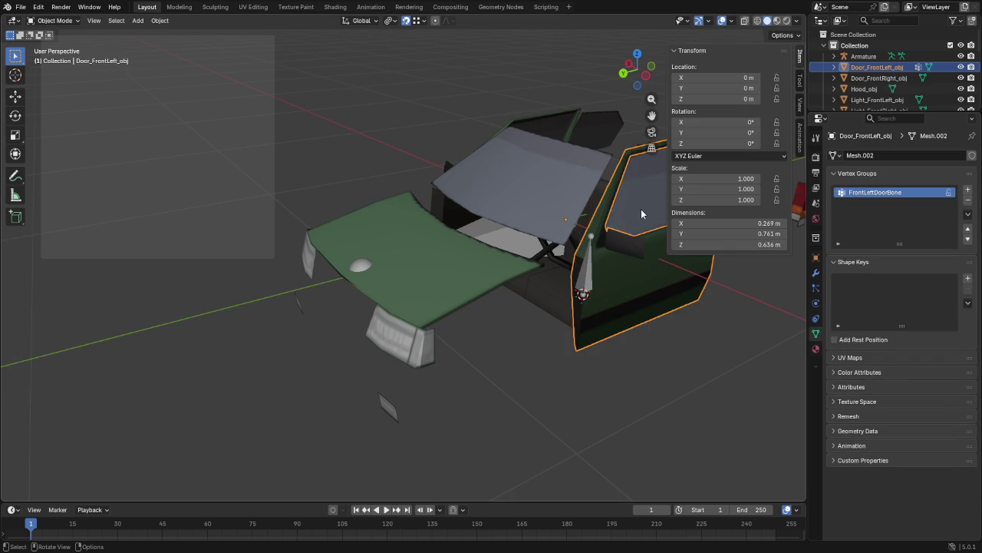
Step: Add a vertex group named FrontLeftWindowBone to the front-left window
click(641, 214)
click(968, 190)
double_click(889, 192)
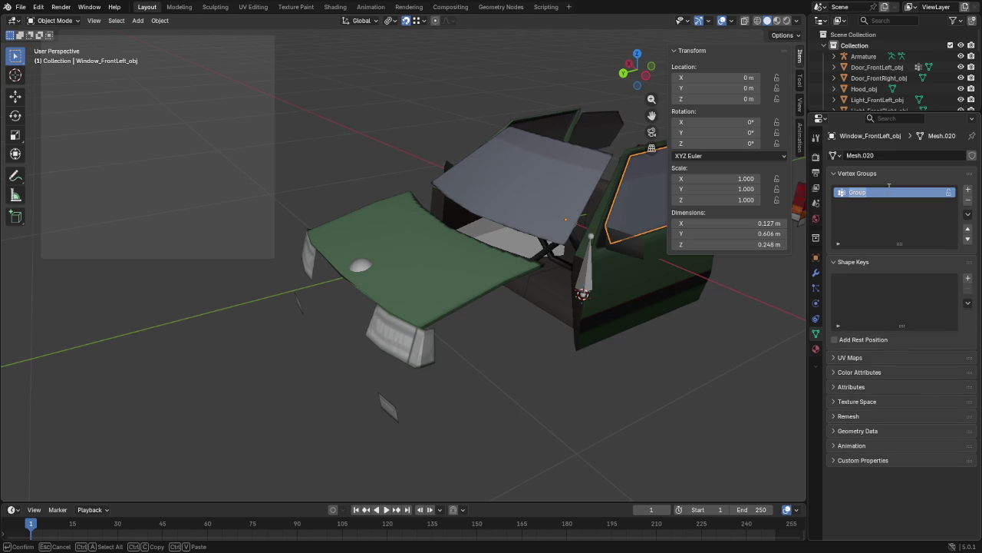
key(ctrl+v)
text(Window)
Step: Assign the whole front-left window to its FrontLeftWindowBone group and snap the 3D cursor to a window edge
key(Return)
key(Tab)
click(848, 258)
mouse_move(678, 335)
middle_down()
mouse_move(596, 375)
mouse_move(600, 339)
middle_up()
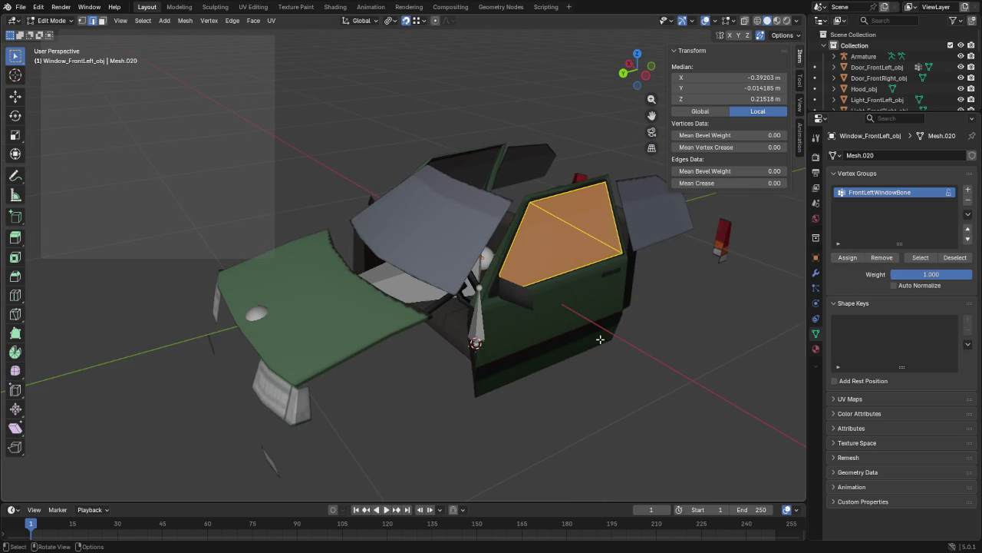
click(577, 269)
key(shift+s)
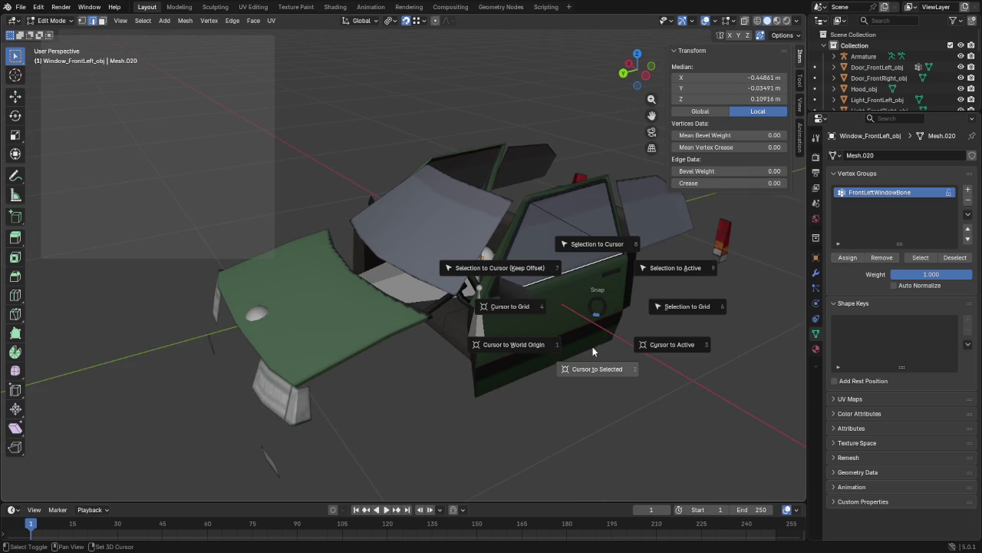
click(598, 368)
key(Tab)
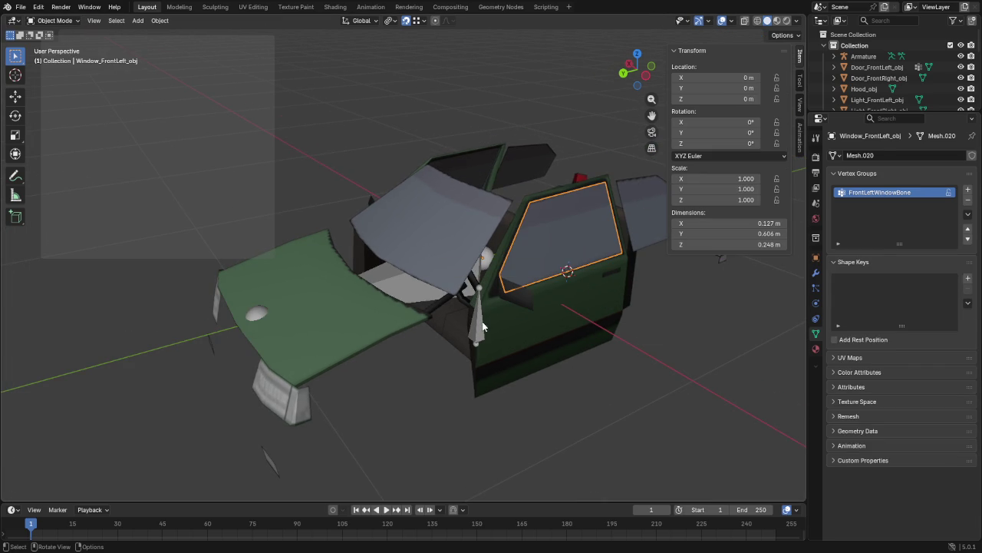
Step: Add a new armature bone at the cursor named FrontLeftWindowBone
click(482, 326)
key(Tab)
key(shift+a)
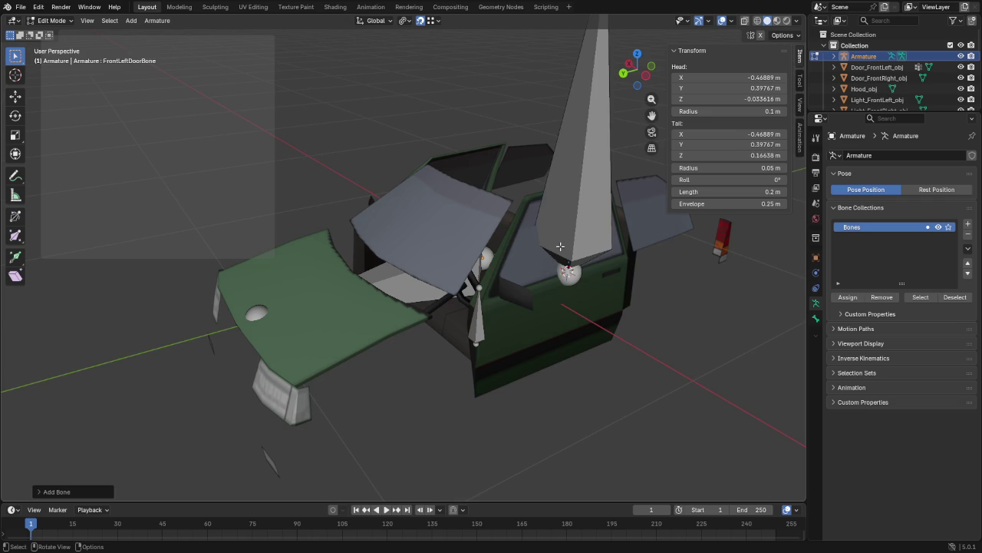
click(561, 246)
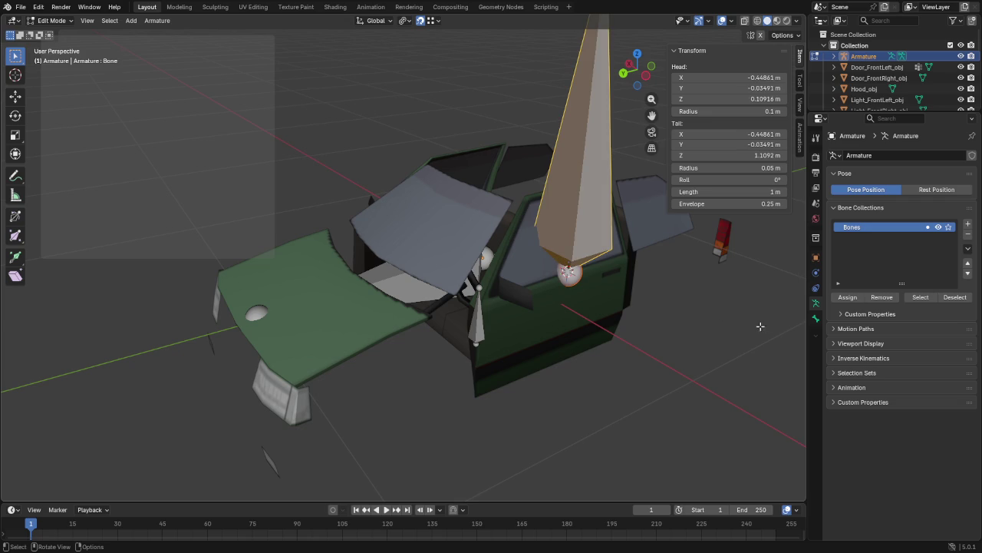
click(817, 317)
click(883, 155)
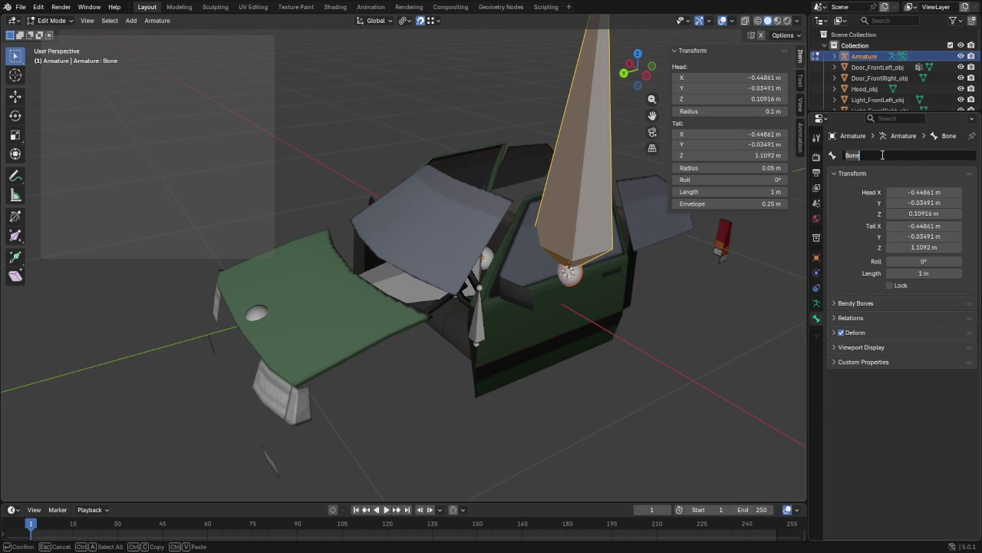
text(FrontLeftWindowBone)
key(Return)
Step: Set the window bone's length to 0.1 m and parent it to FrontLeftDoorBone
click(925, 274)
text(0.1)
key(Return)
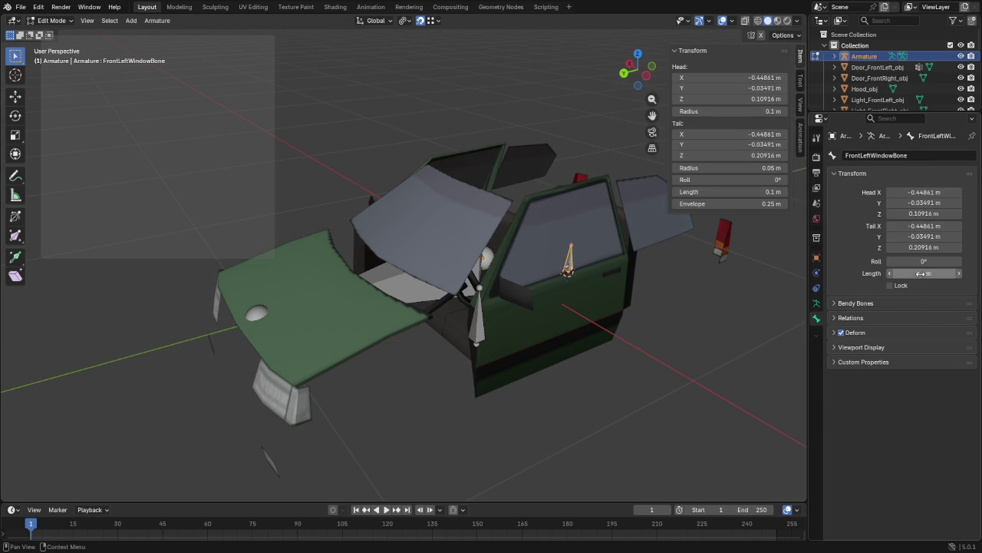
click(834, 318)
click(958, 336)
click(479, 307)
mouse_move(638, 356)
middle_down()
mouse_move(394, 353)
mouse_move(417, 330)
middle_up()
key(Tab)
click(427, 307)
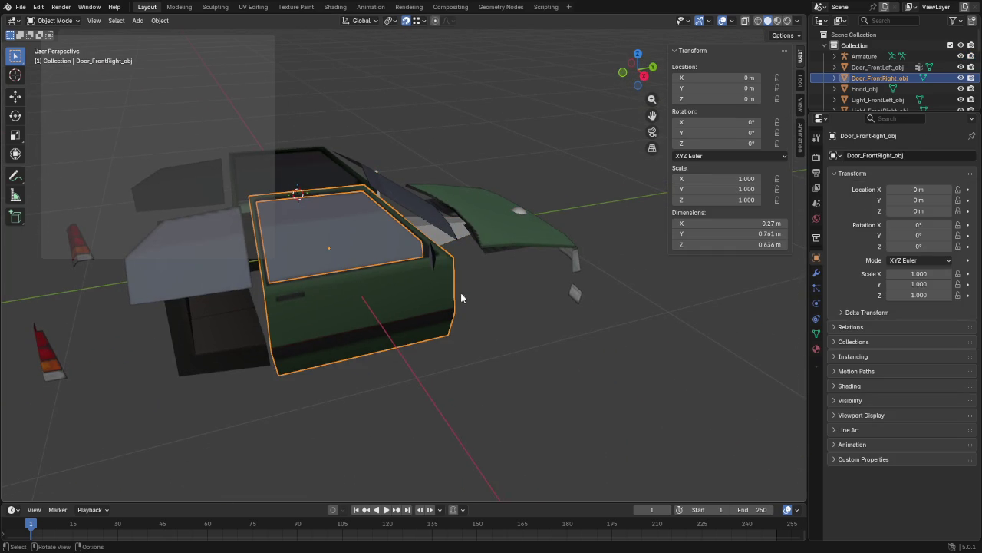
Step: Snap the 3D cursor to the front-right door and add a new armature bone there
key(Tab)
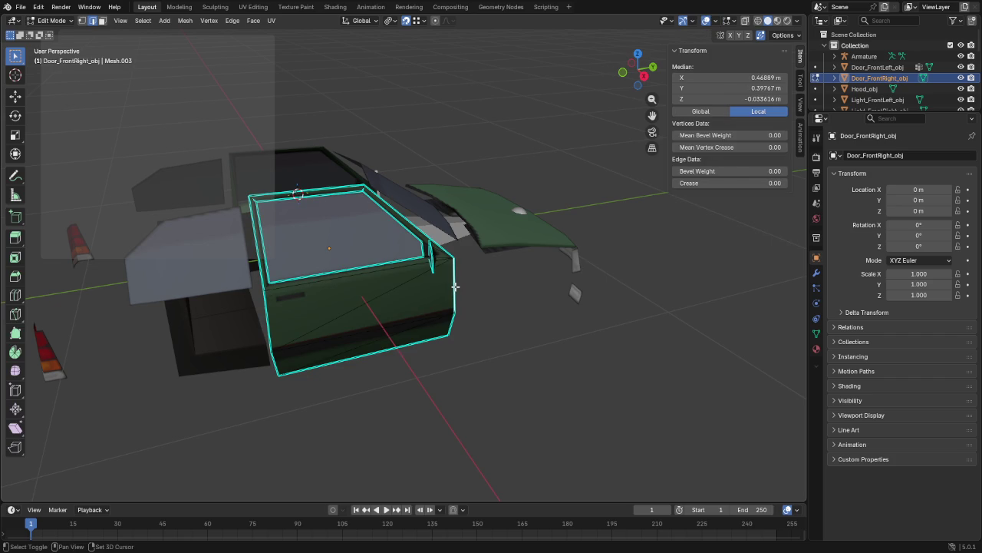
key(shift+s)
click(454, 347)
key(Tab)
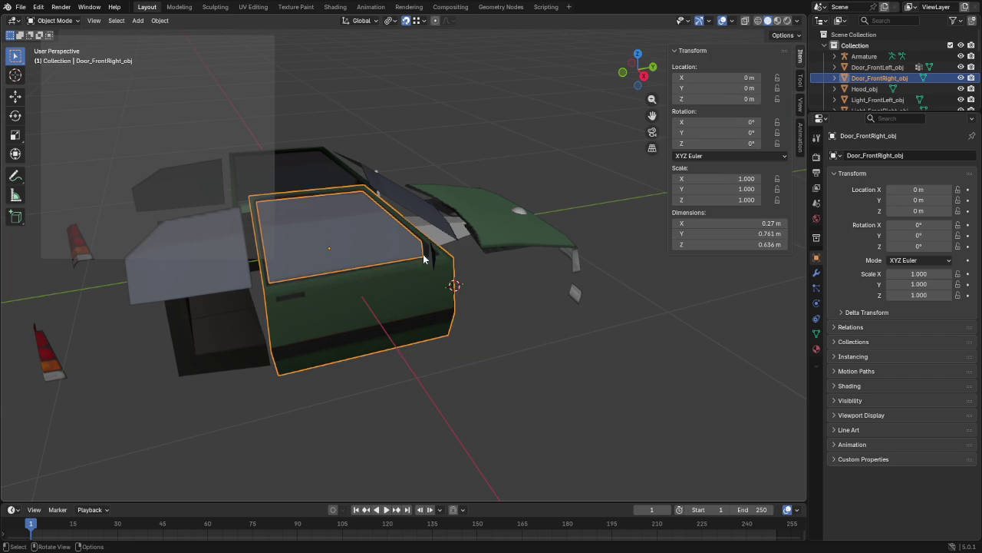
click(434, 233)
key(Tab)
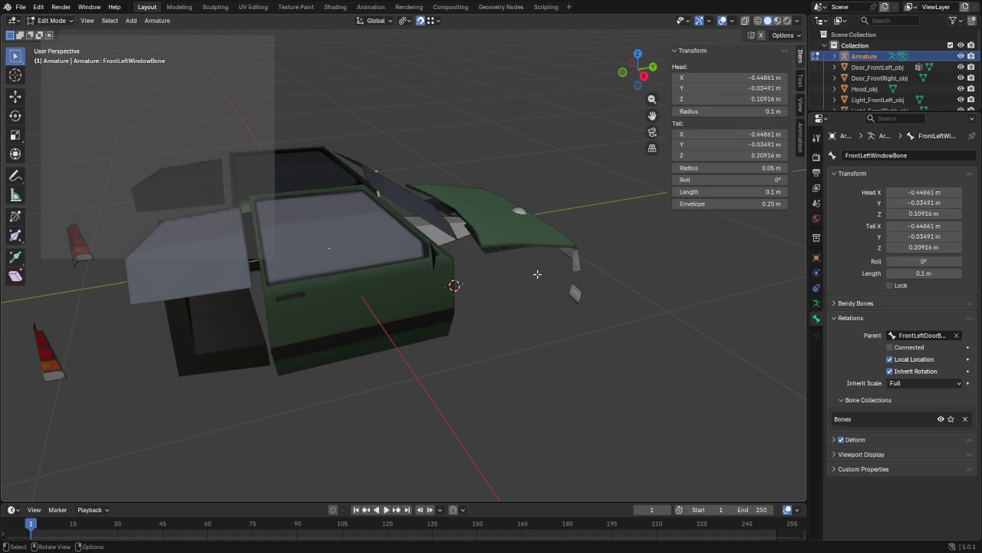
key(shift+a)
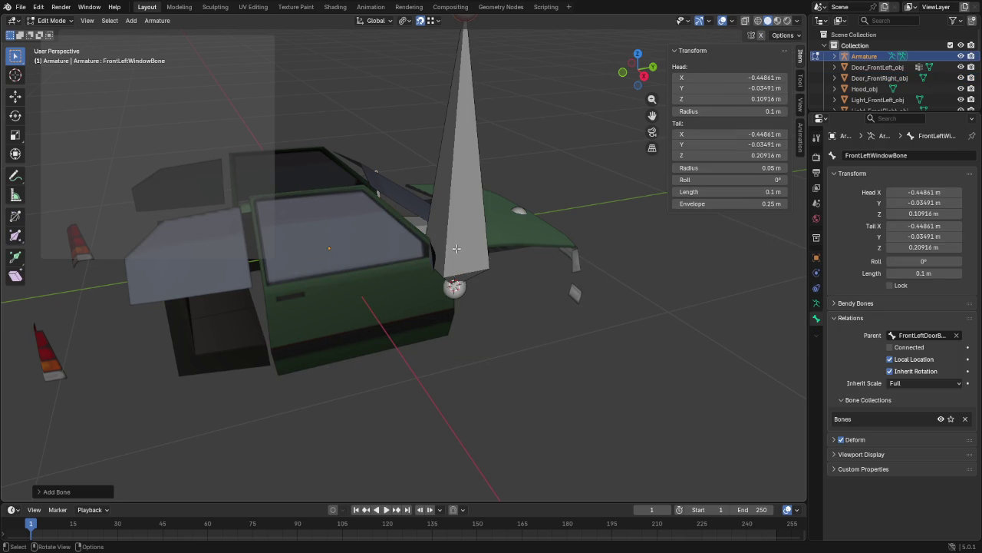
Step: Name the new bone FrontRightDoorBone and shorten it to 0.2 m
click(456, 248)
double_click(854, 157)
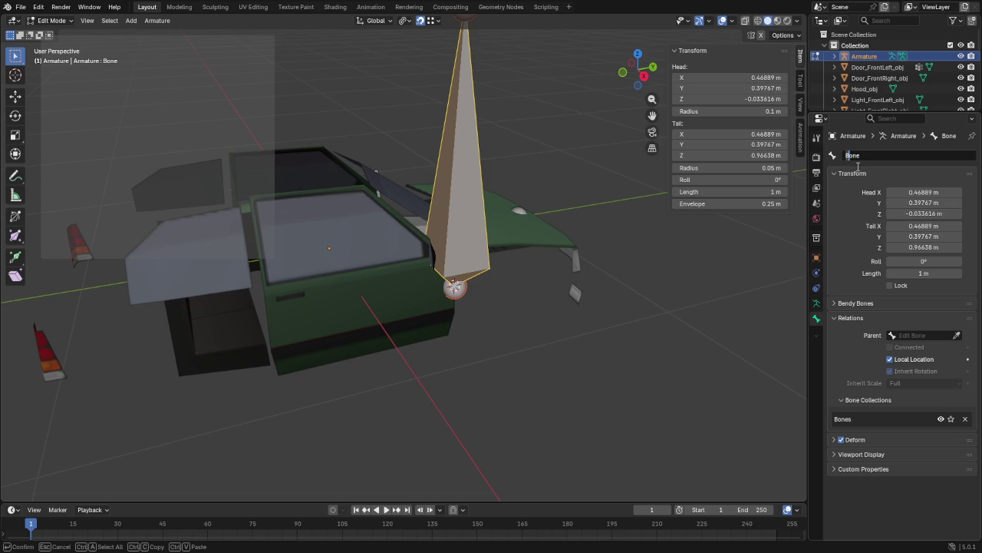
text(FrontRightDoor)
key(ctrl+a)
key(ctrl+c)
key(Return)
click(925, 274)
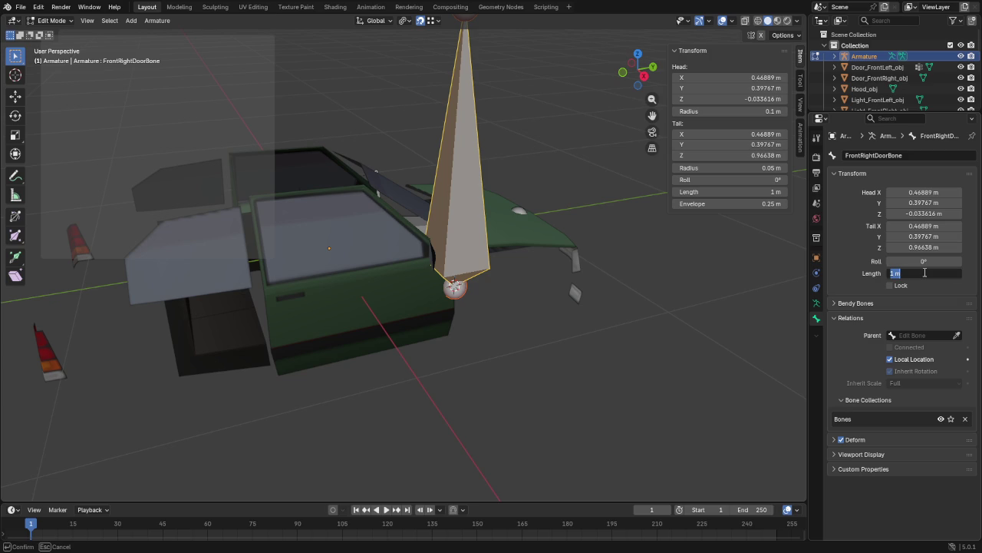
text(0.2)
key(Return)
Step: Return to object mode and show Door_FrontRight_obj's vertex groups
key(Tab)
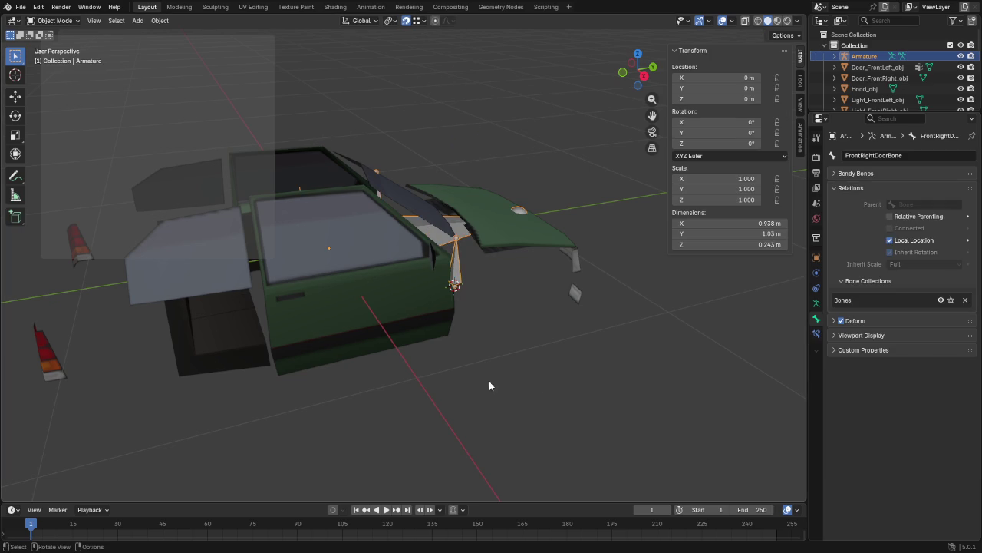
click(378, 326)
click(816, 333)
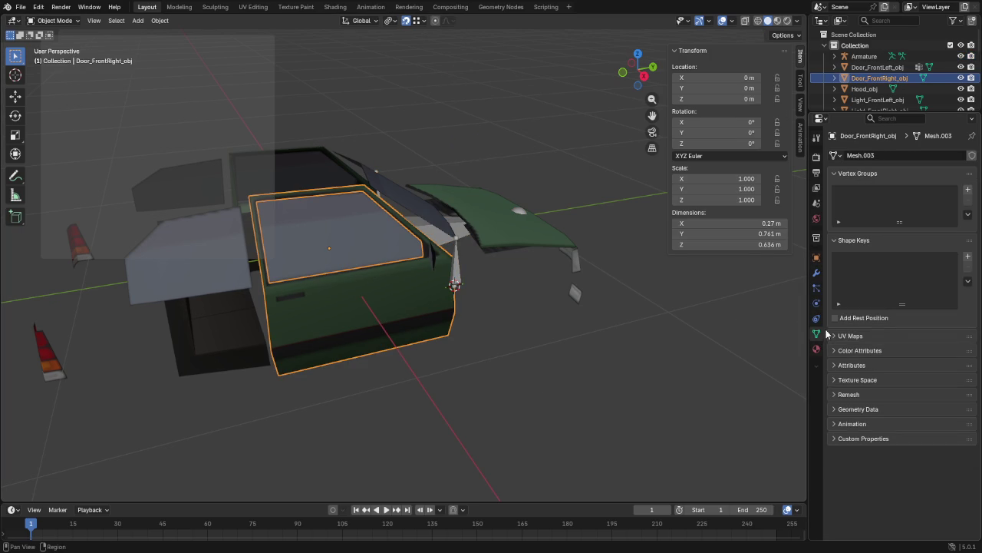
Step: Add a FrontRightDoorBone vertex group to the front-right door and assign the whole mesh
click(968, 190)
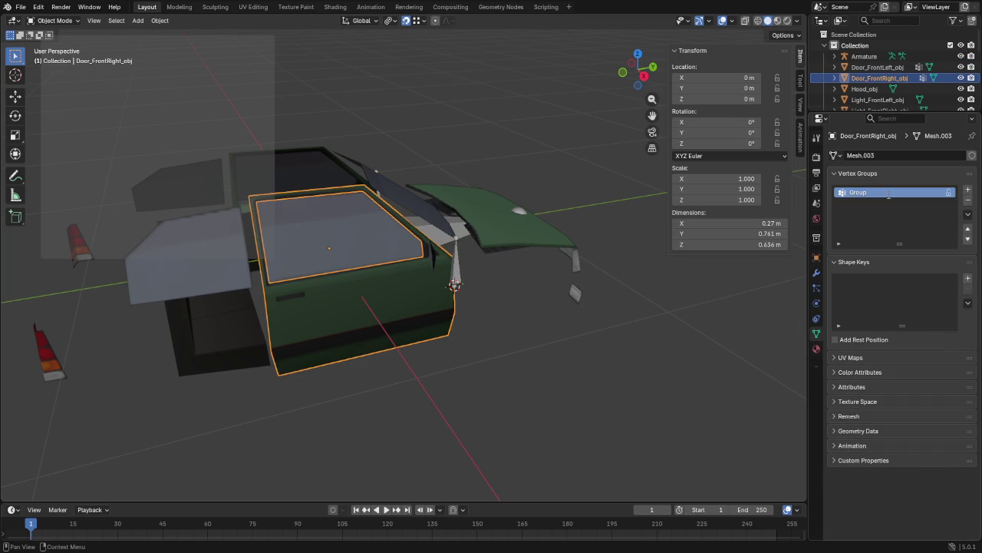
double_click(889, 193)
text(FrontRightDoorBone)
key(Return)
key(Tab)
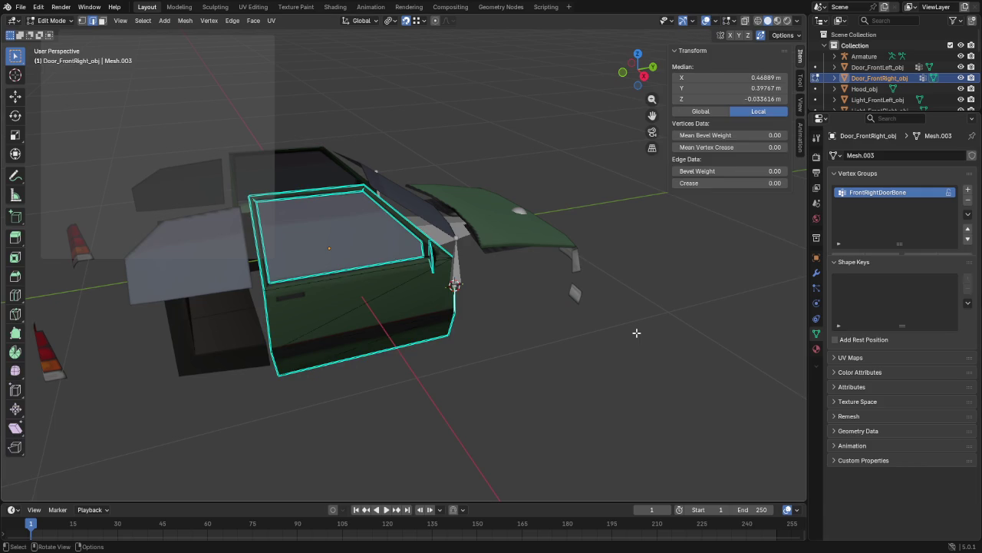
key(a)
key(Tab)
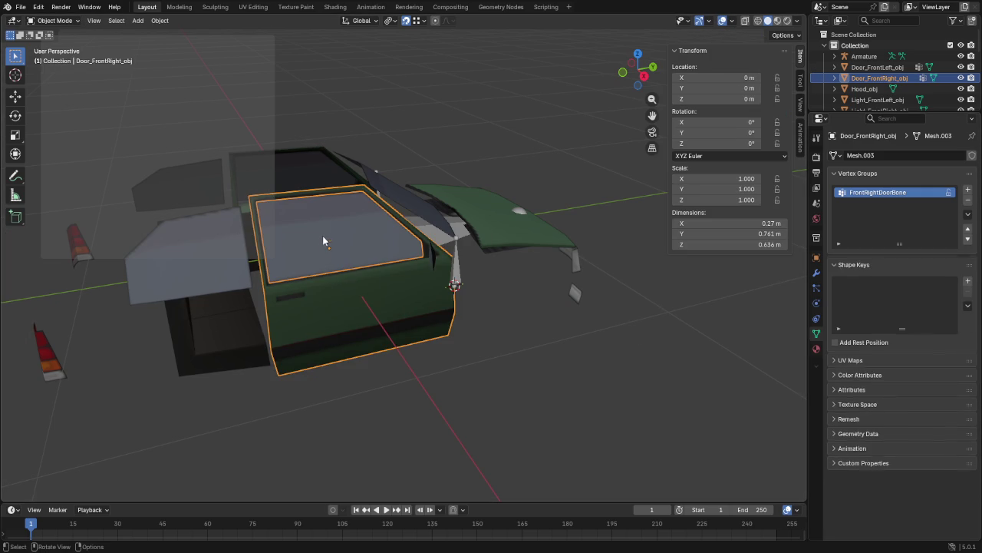
Step: Add a vertex group named FrontRightWindowBone to Window_FrontRight_obj
click(344, 237)
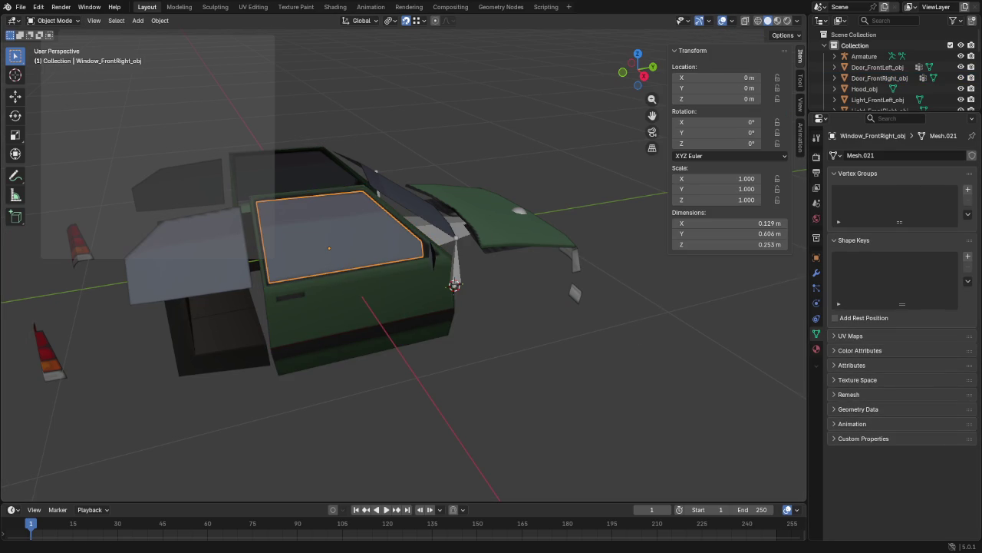
click(966, 189)
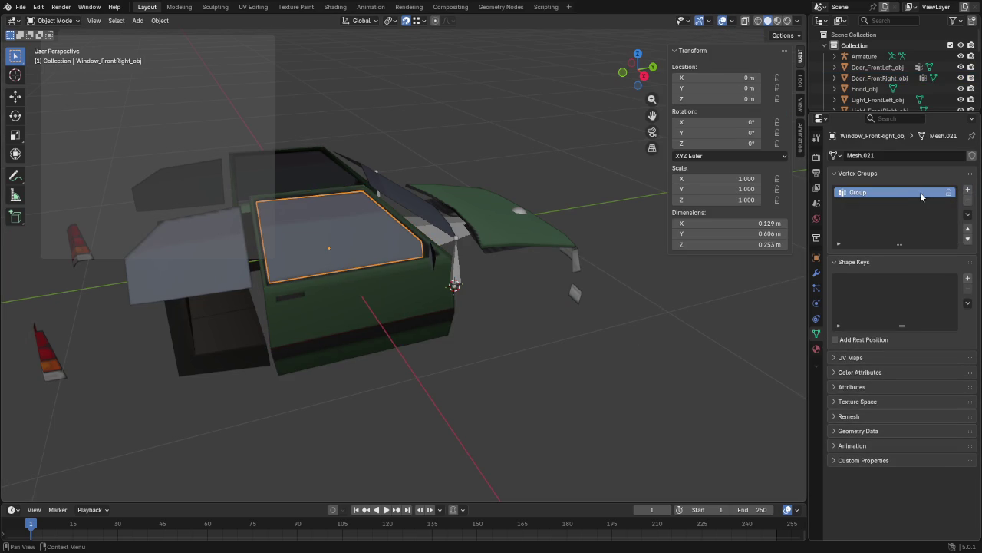
double_click(900, 191)
key(ctrl+v)
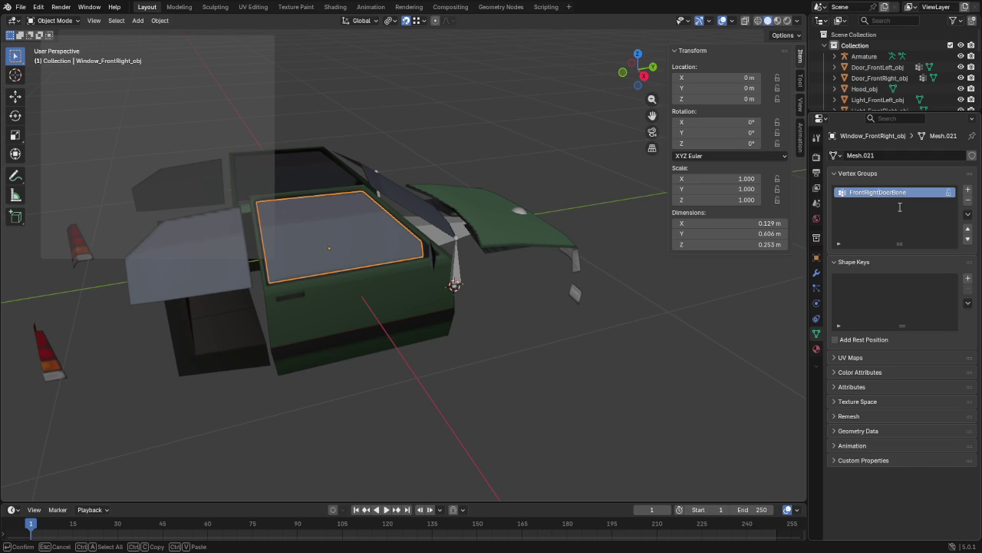
key(BackSpace)
text(Window)
key(ctrl+a)
key(ctrl+c)
key(Return)
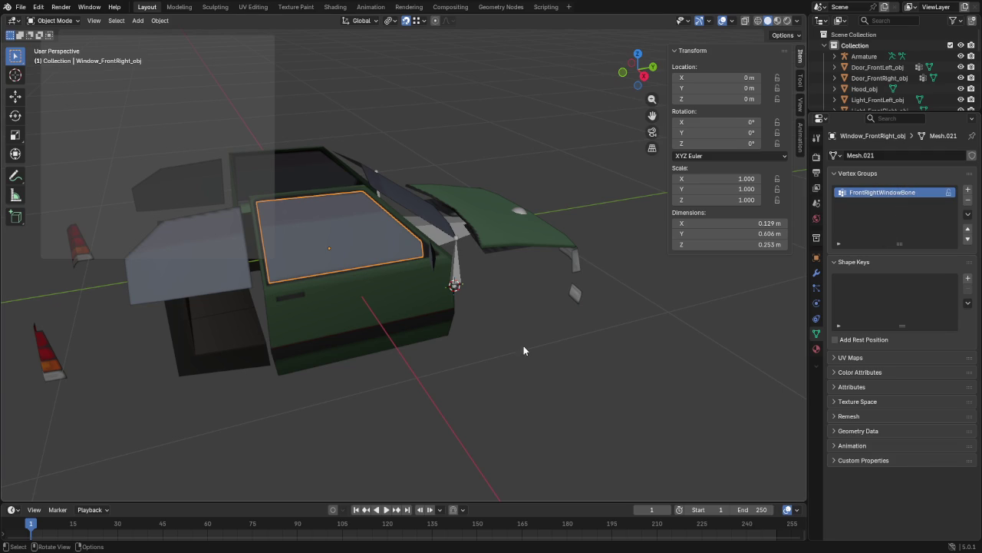
Step: Snap the 3D cursor to the front-right window's bottom edge
key(Tab)
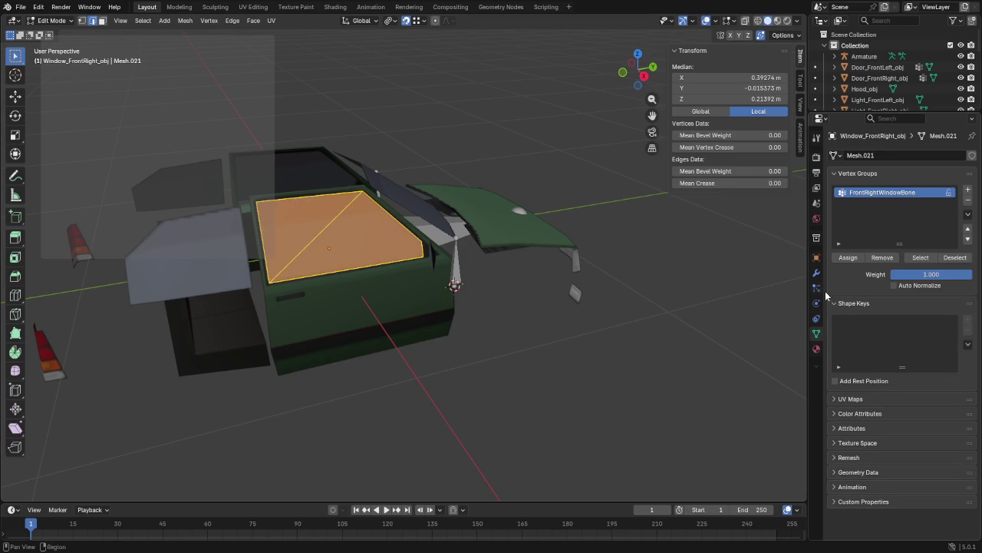
click(848, 257)
click(397, 261)
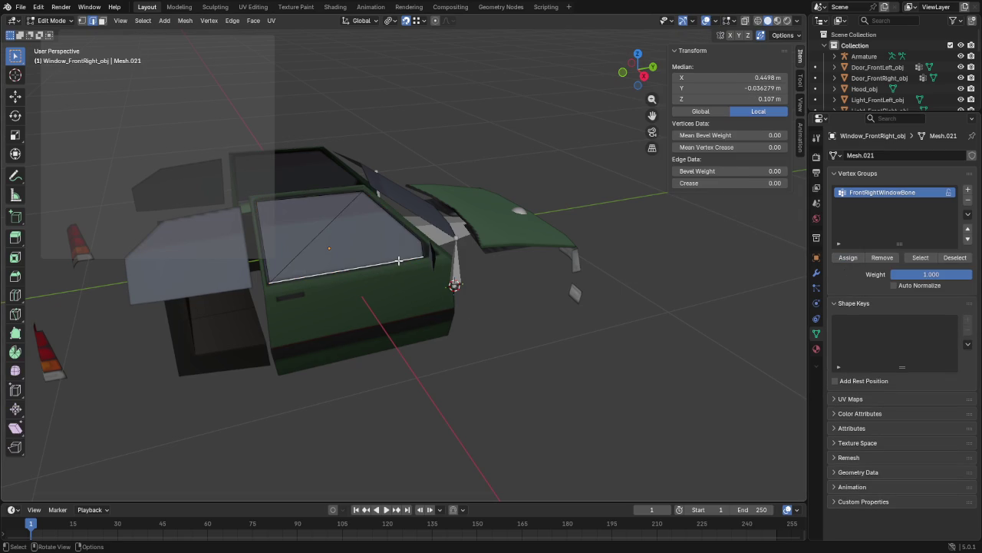
key(shift+s)
click(411, 324)
key(Tab)
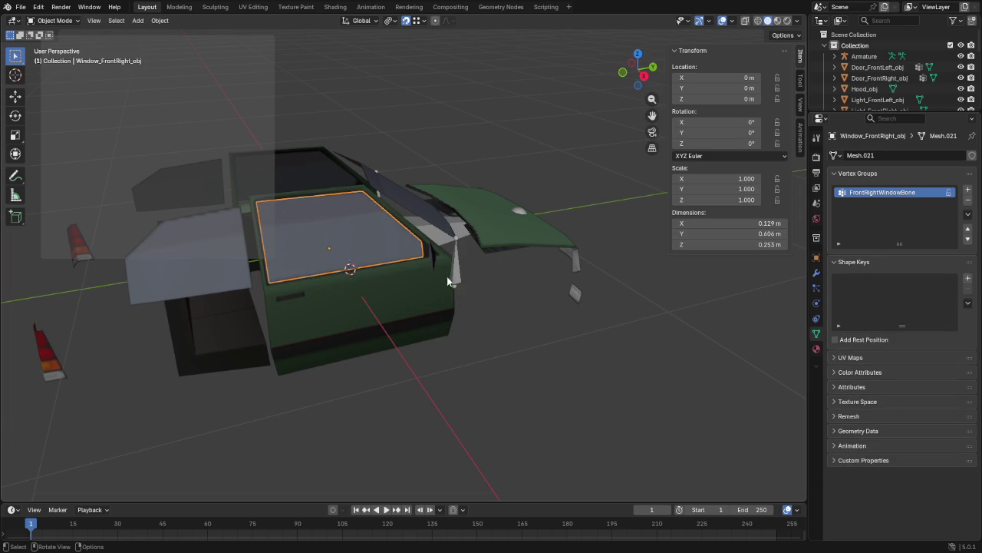
Step: Add a new armature bone at the cursor named FrontRightWindowBone
click(453, 280)
key(Tab)
key(shift+a)
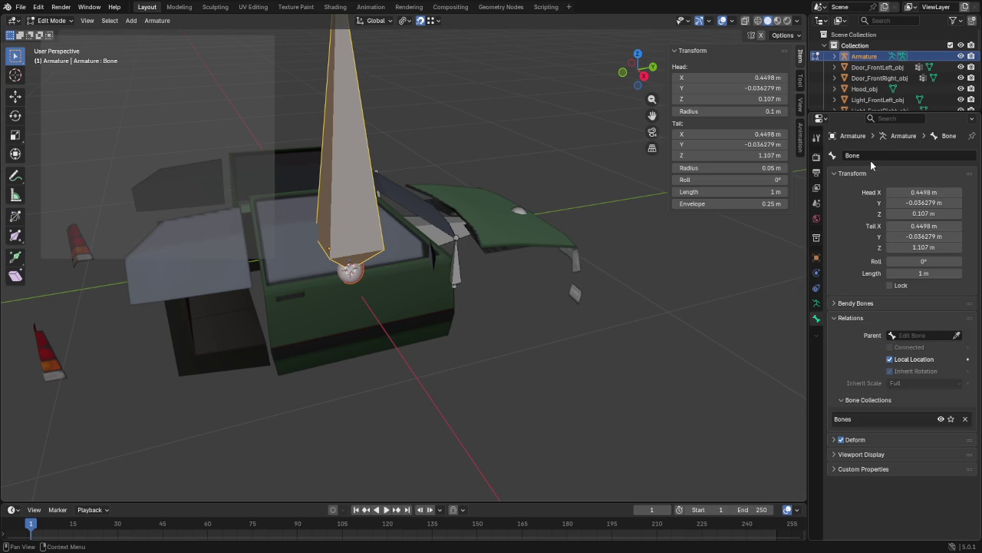
click(873, 155)
key(ctrl+v)
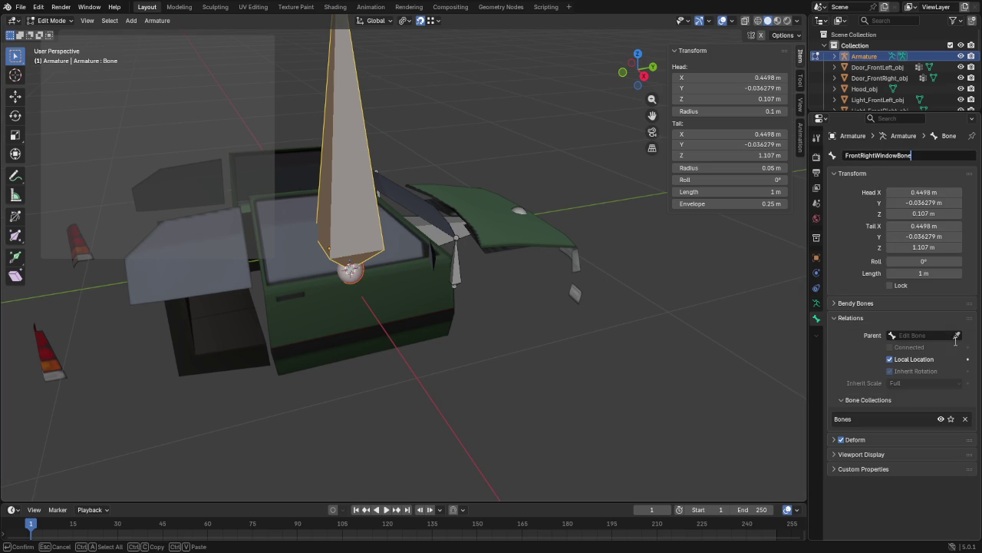
click(958, 336)
Step: Parent the window bone to FrontRightDoorBone and set its length to 0.1 m
click(957, 335)
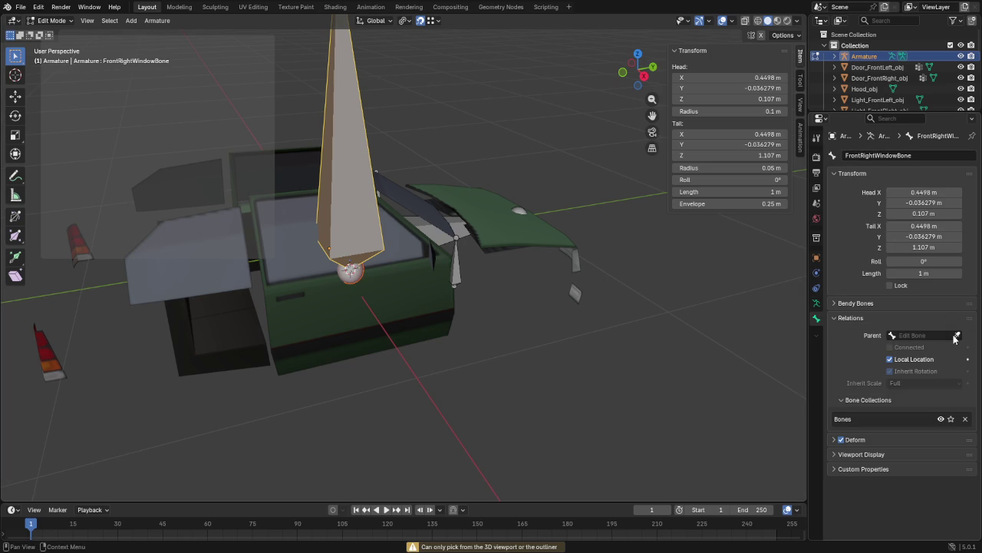
click(474, 269)
click(915, 269)
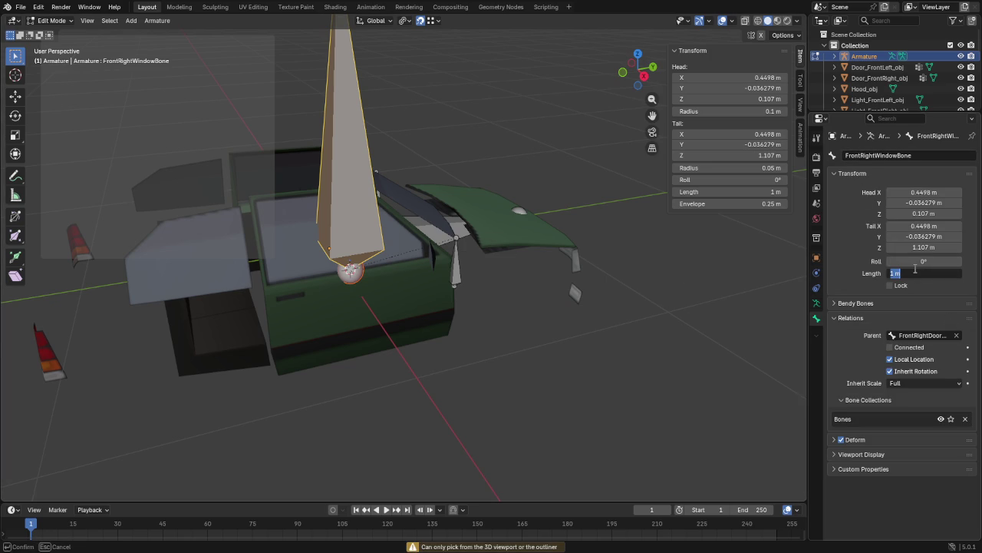
text(0.1)
key(Return)
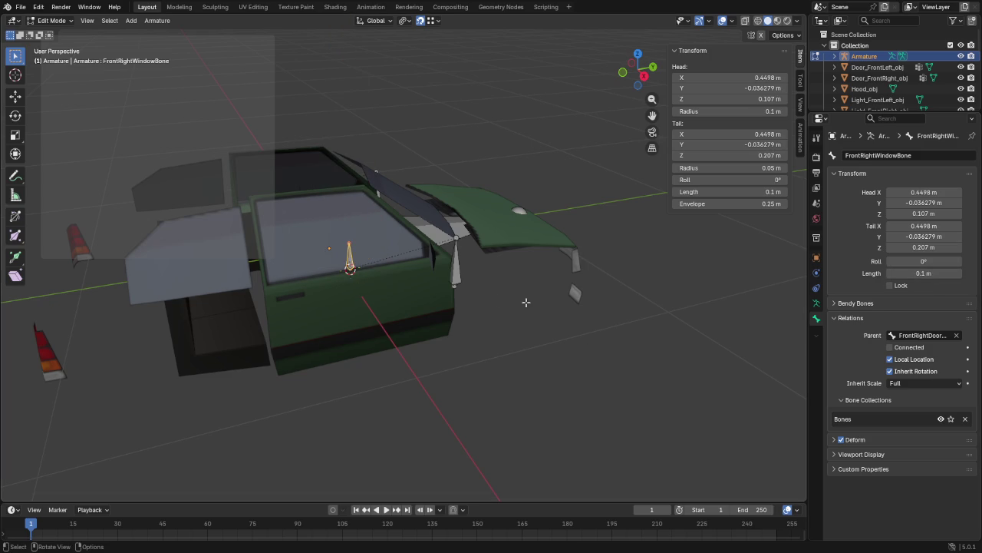
key(Tab)
click(499, 243)
Step: Snap the 3D cursor to the center of the whole hood mesh
key(Tab)
key(a)
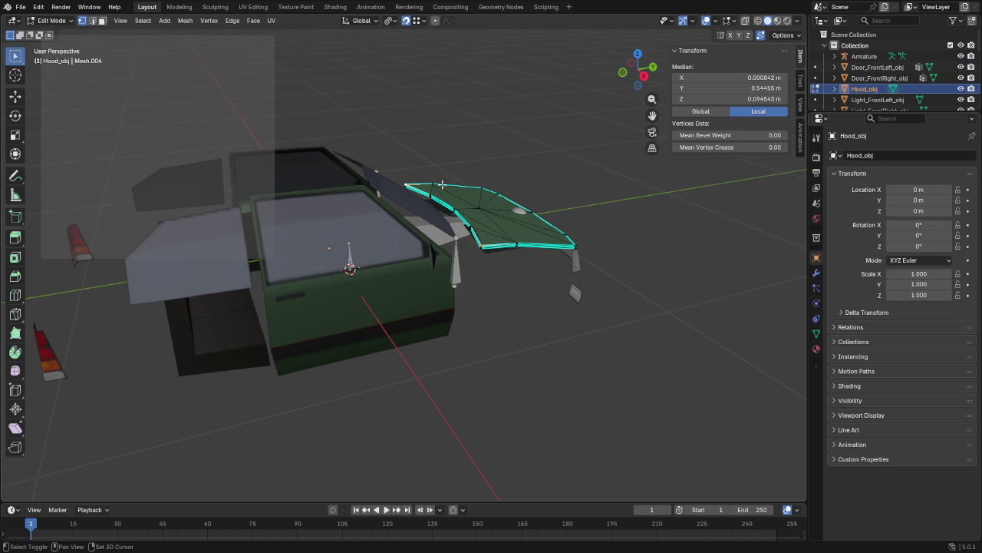
key(shift+s)
click(465, 262)
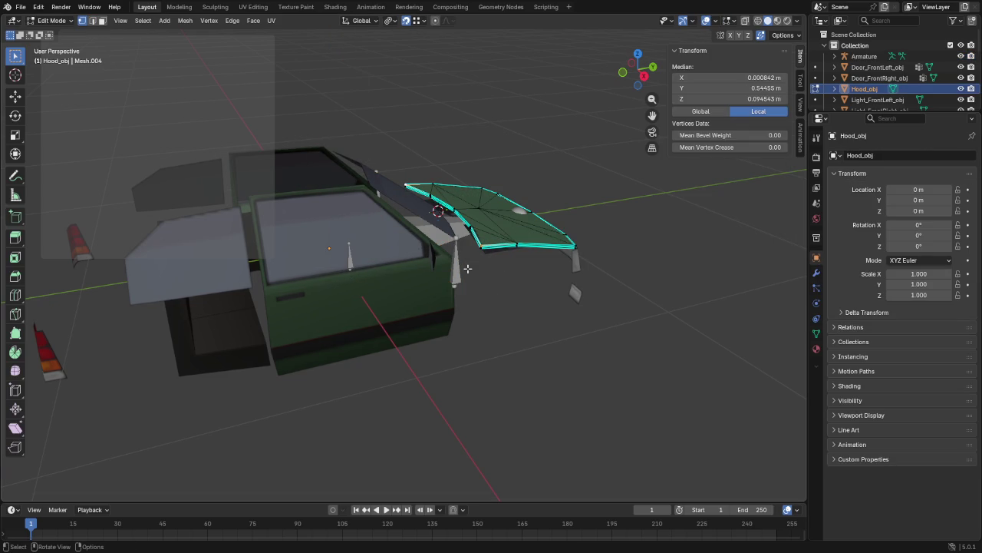
key(Tab)
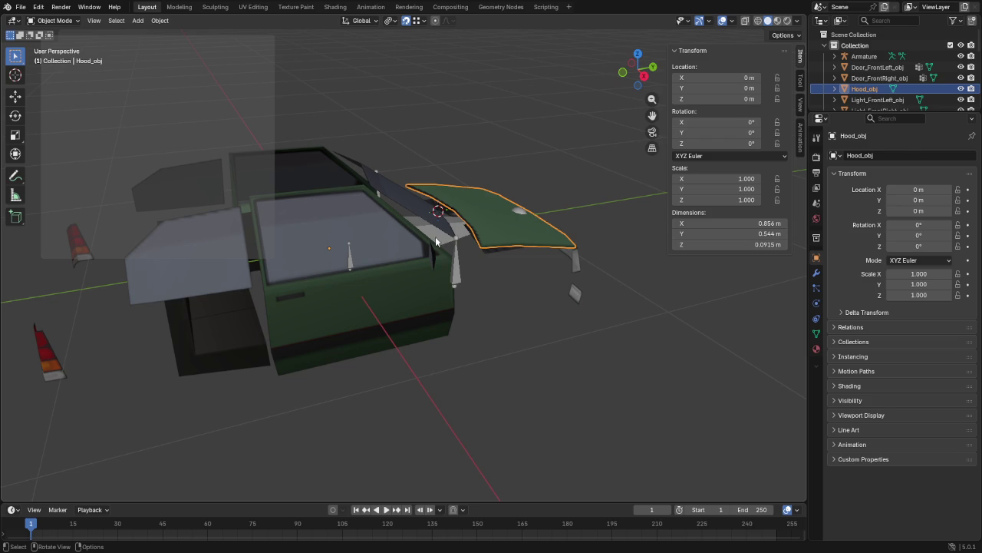
Step: Add a bone named HoodBone at the hood with length 0.25
click(463, 258)
key(Tab)
key(shift+a)
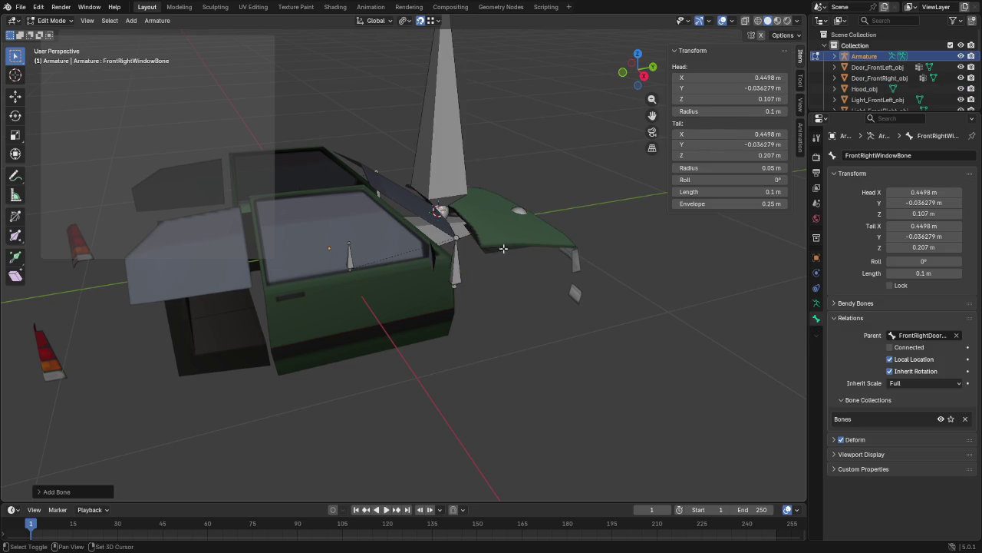
double_click(851, 155)
click(848, 154)
text(HoodBone)
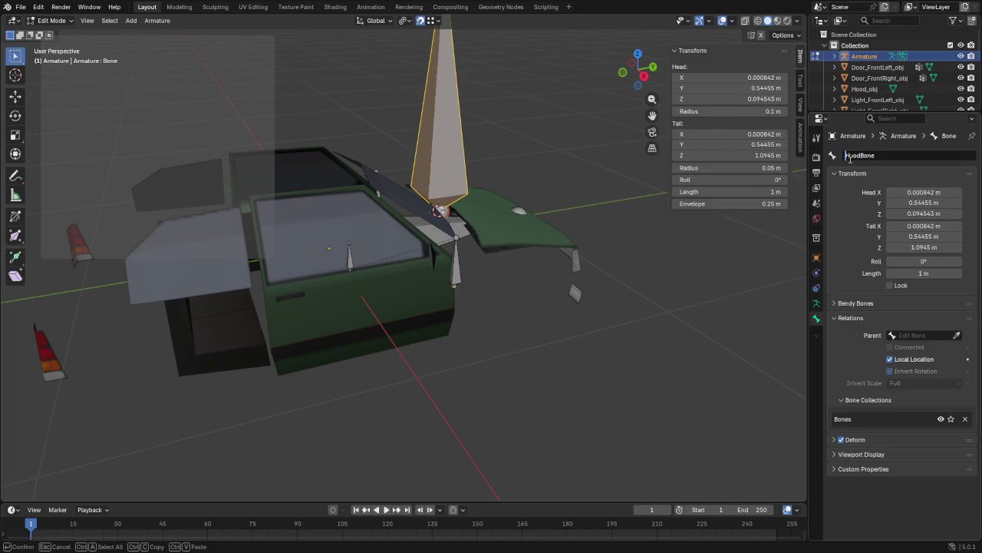
key(Return)
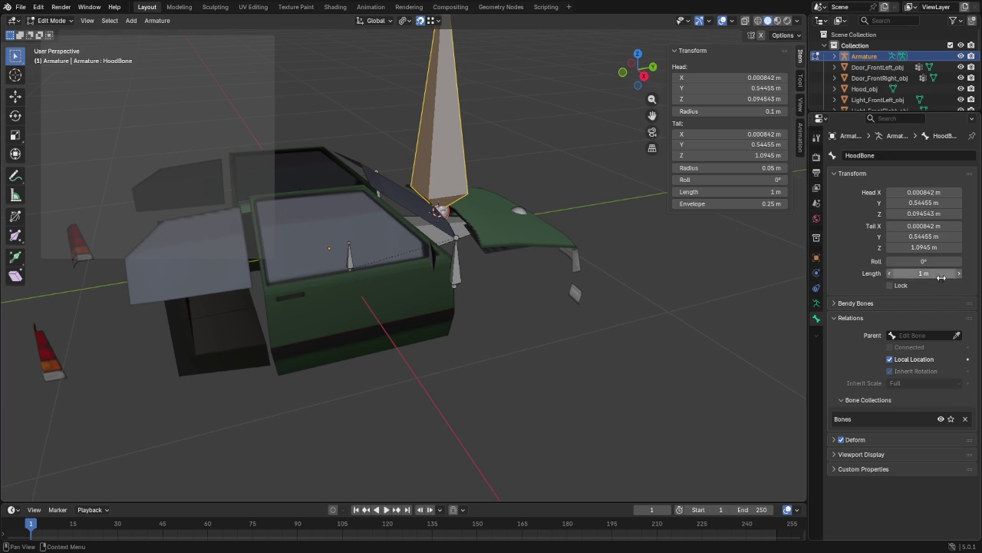
click(937, 274)
text(0.25)
key(Return)
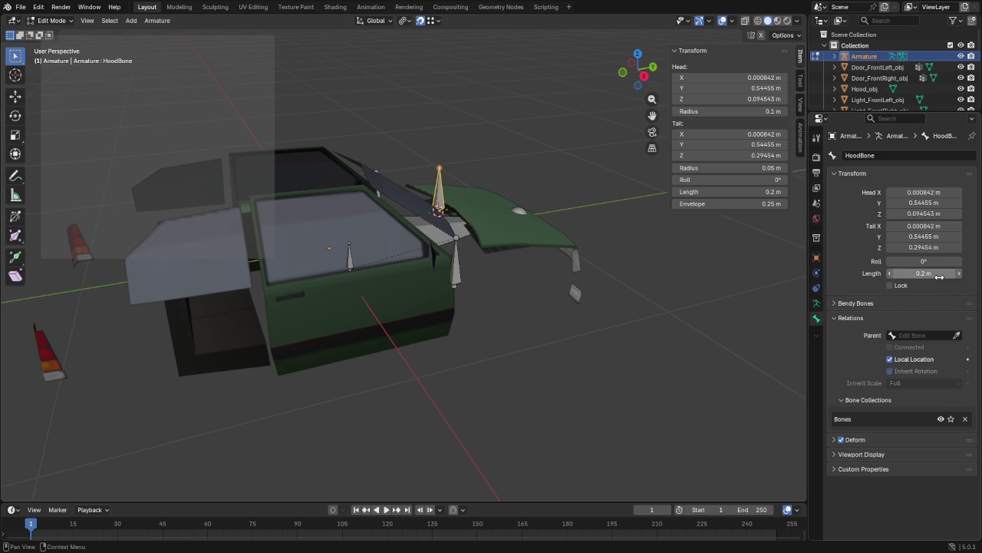
Step: Give Hood_obj a HoodBone vertex group and assign all hood vertices to it
key(Tab)
click(515, 235)
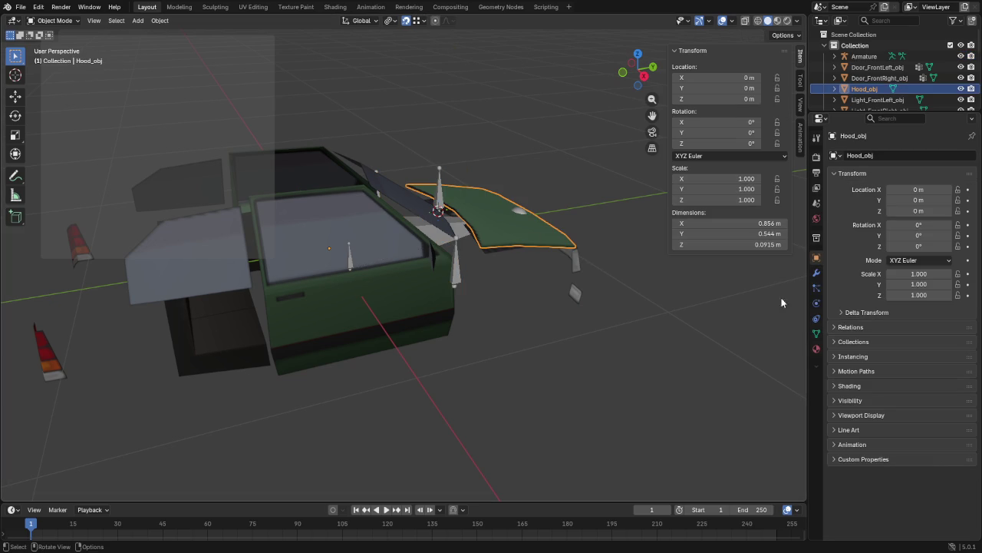
click(817, 333)
click(961, 192)
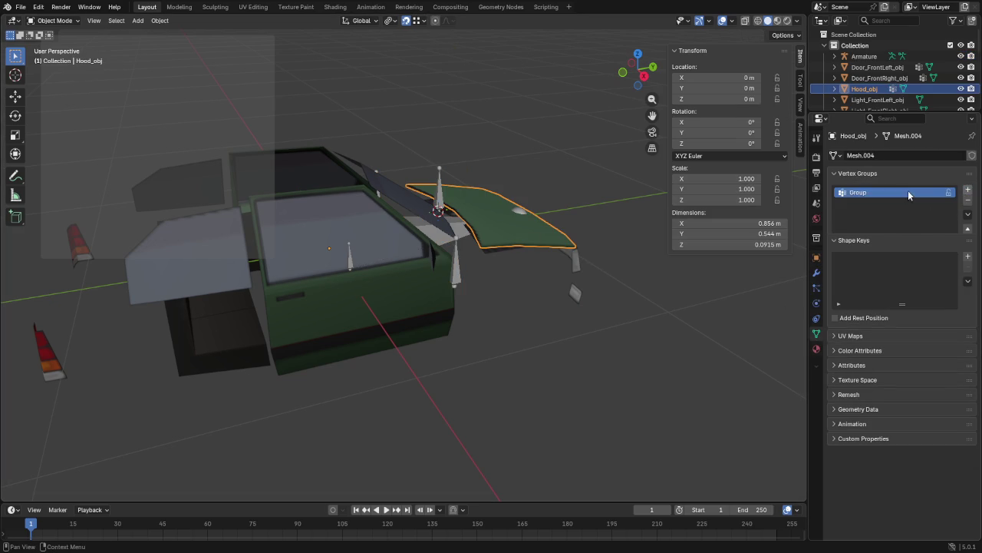
double_click(904, 194)
text(HoodBone)
key(Return)
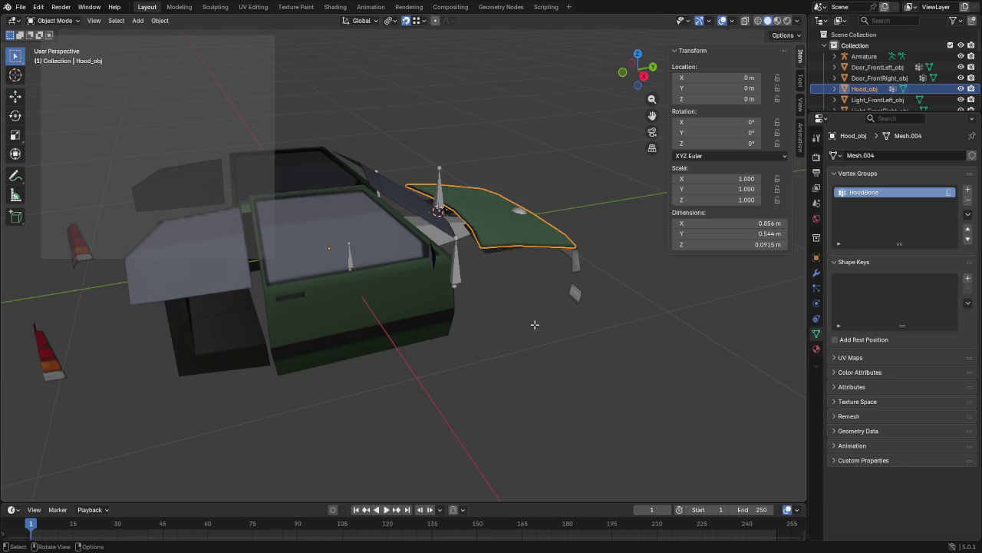
key(Tab)
click(855, 263)
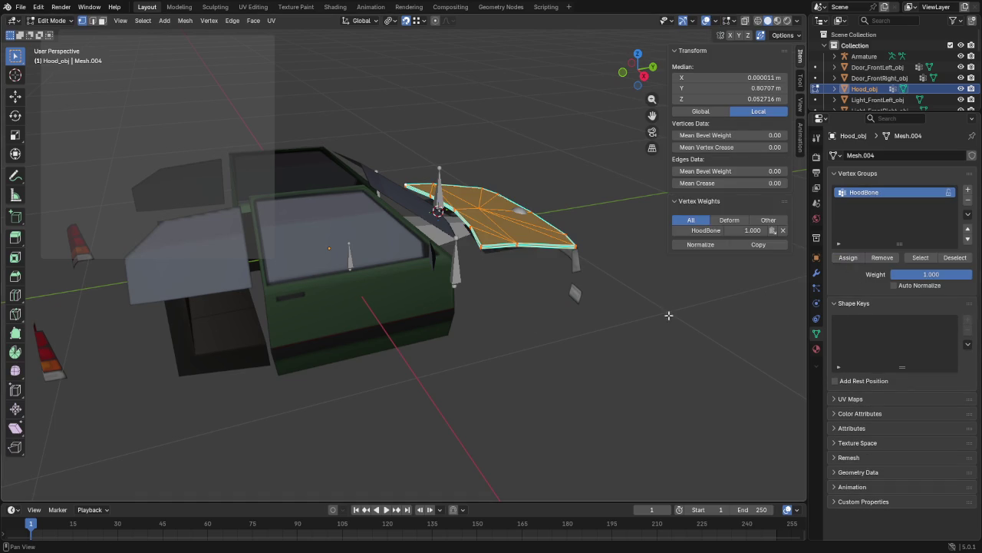
key(Tab)
mouse_move(526, 315)
middle_down()
mouse_move(421, 306)
mouse_move(462, 294)
middle_up()
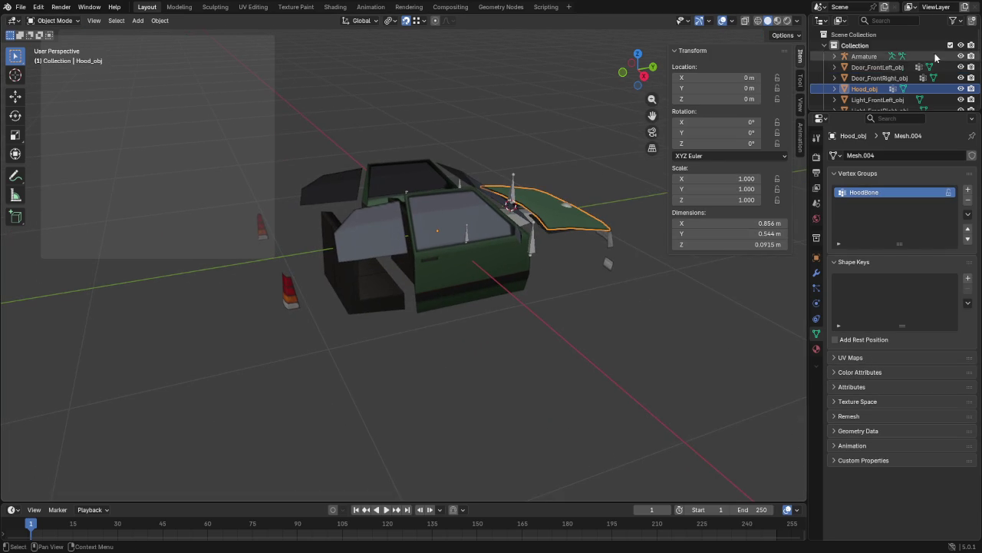
Step: Unhide Trunk_obj in the outliner and select it
scroll(933, 53, down, 2)
scroll(940, 50, down, 2)
scroll(947, 43, down, 2)
scroll(950, 58, up, 2)
scroll(952, 77, up, 1)
scroll(954, 96, up, 2)
click(961, 100)
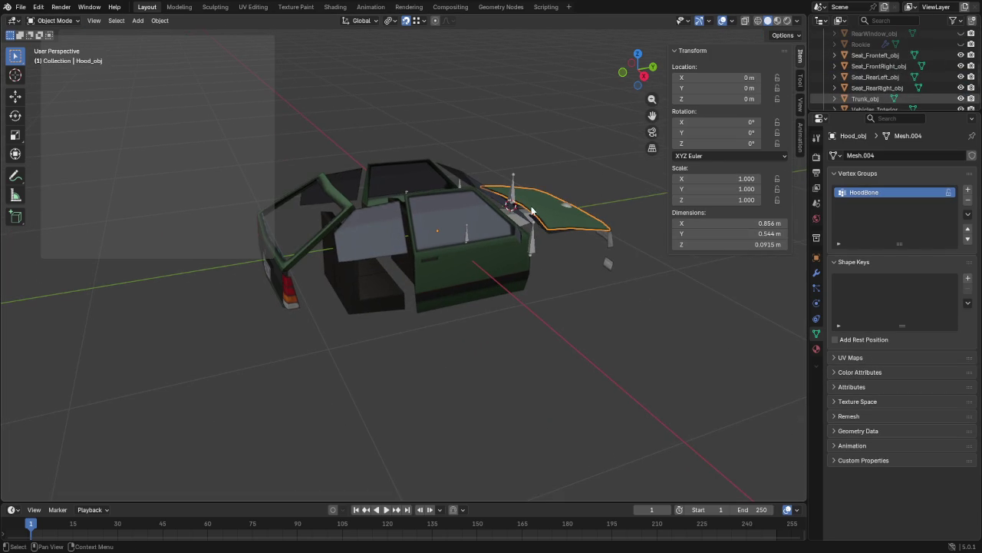
click(875, 99)
Step: Snap the 3D cursor to a vertex on the trunk lid's top hinge
key(Tab)
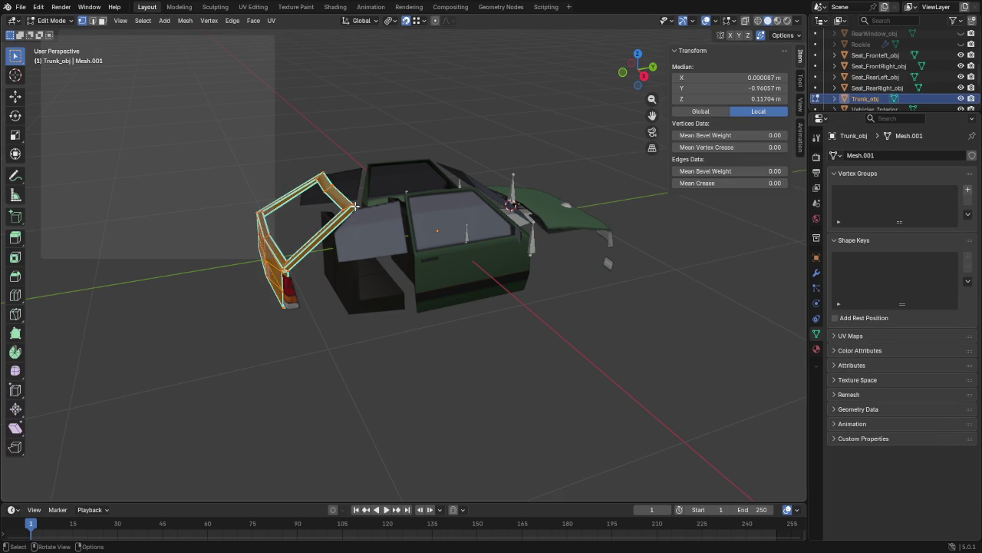
click(355, 205)
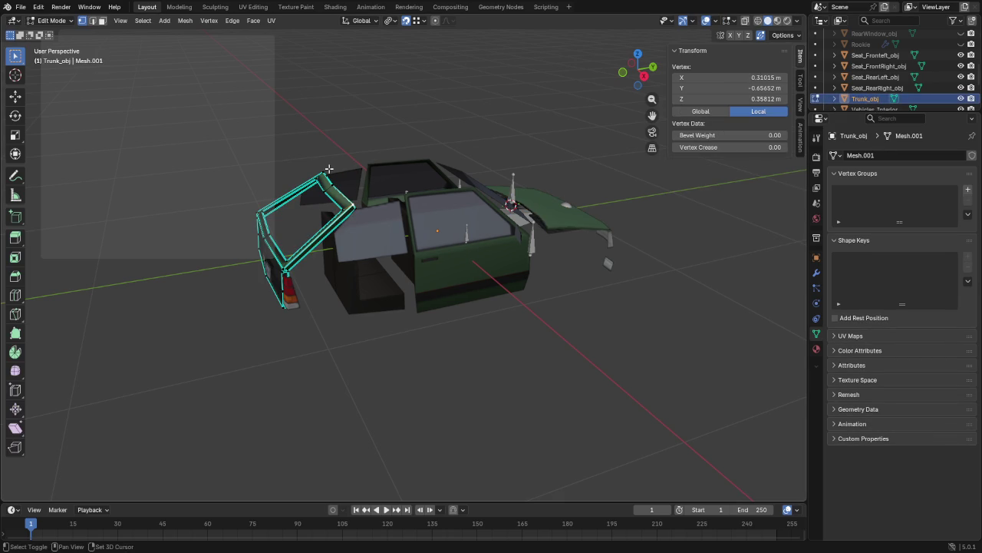
key(shift+s)
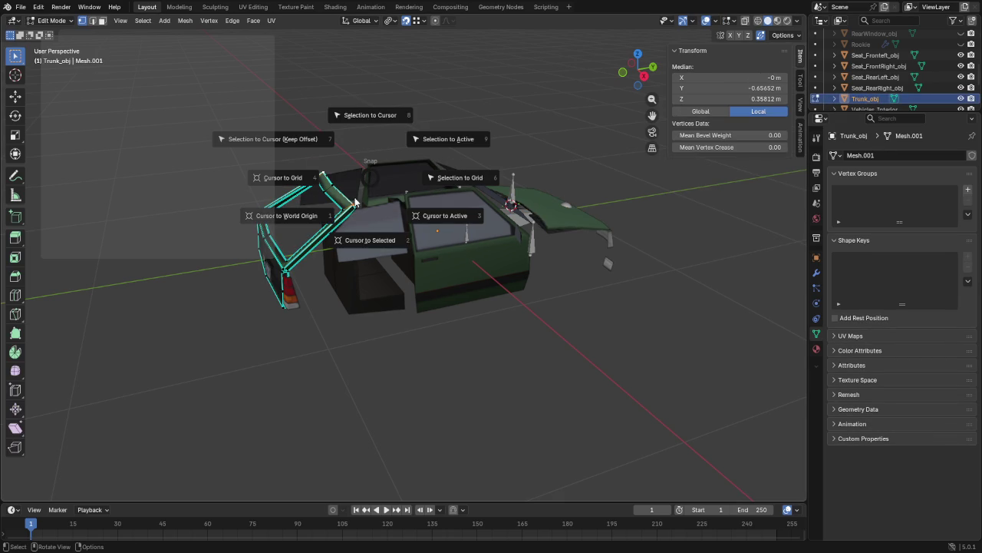
click(362, 238)
key(Tab)
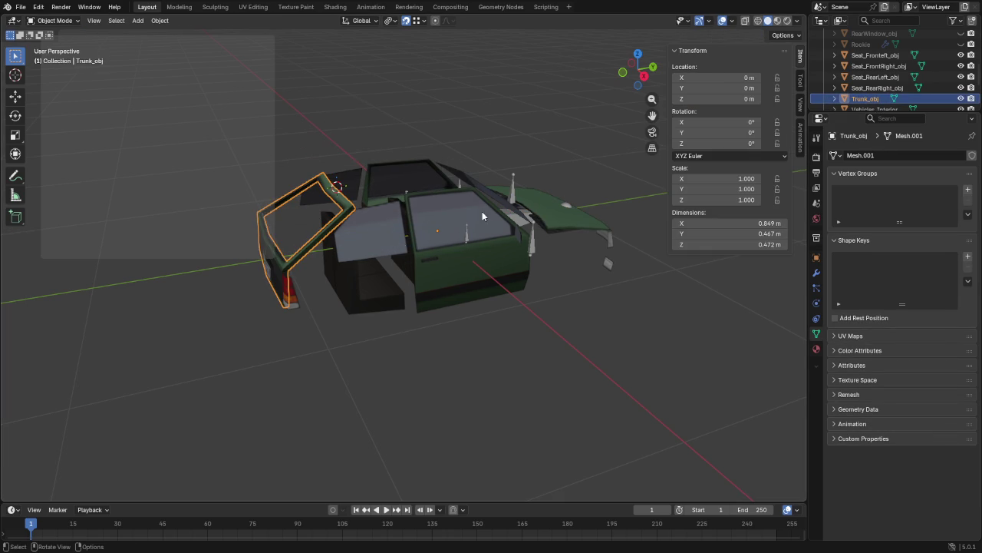
Step: Add a new armature bone at the trunk hinge and name it TrunkBone
click(512, 198)
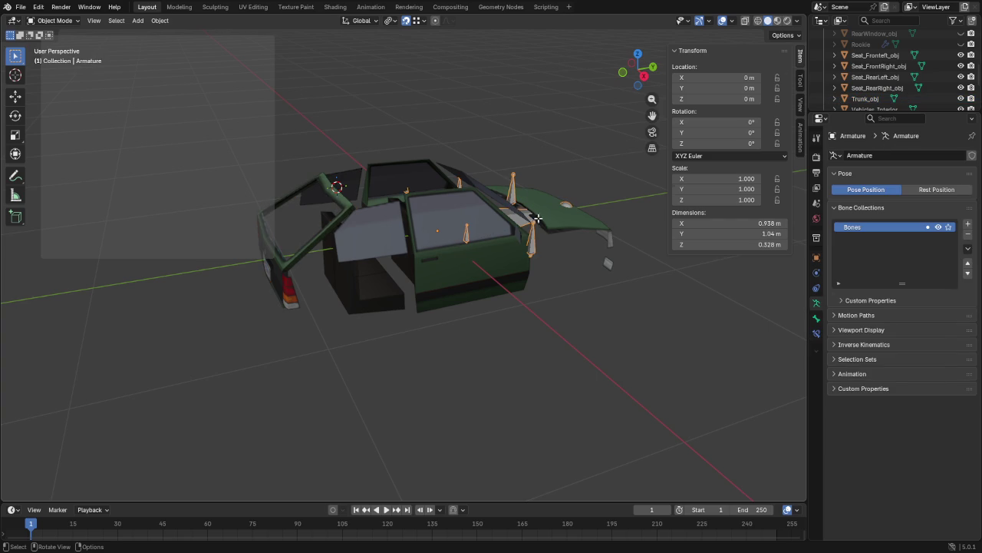
key(Tab)
key(shift+a)
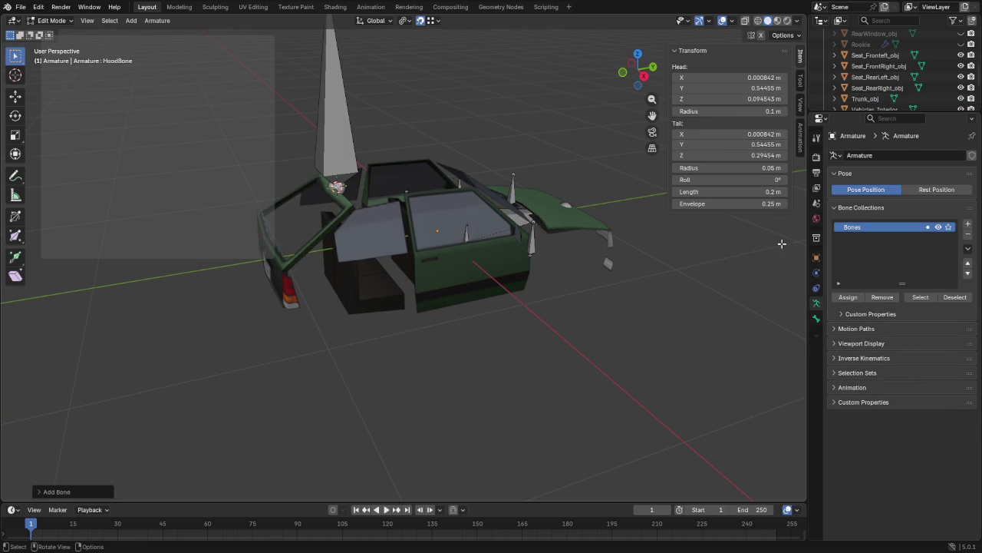
click(341, 147)
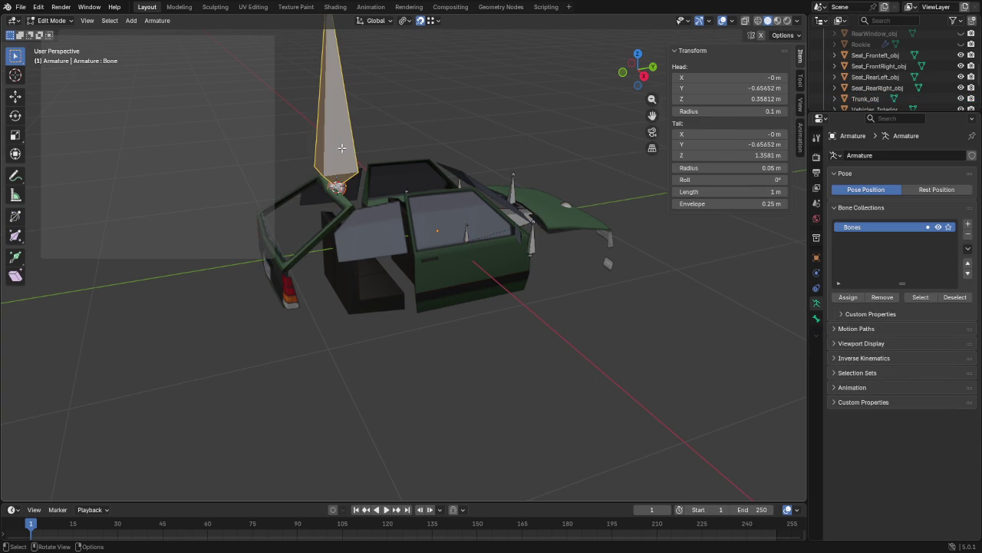
click(816, 318)
click(852, 155)
key(Home)
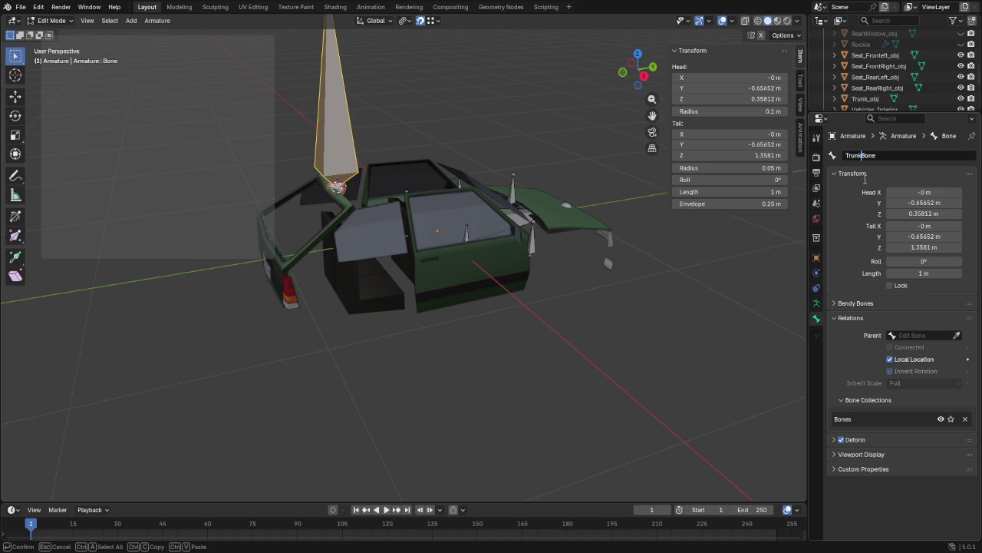
key(ctrl+a)
key(ctrl+c)
key(Return)
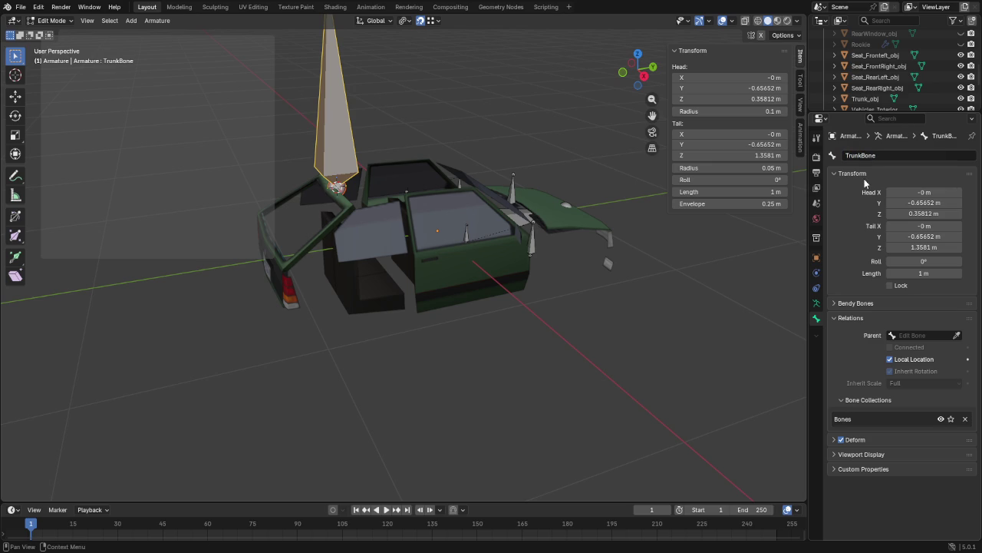
Step: Shorten TrunkBone to 0.2 m
click(918, 274)
text(0.2)
key(Return)
click(867, 98)
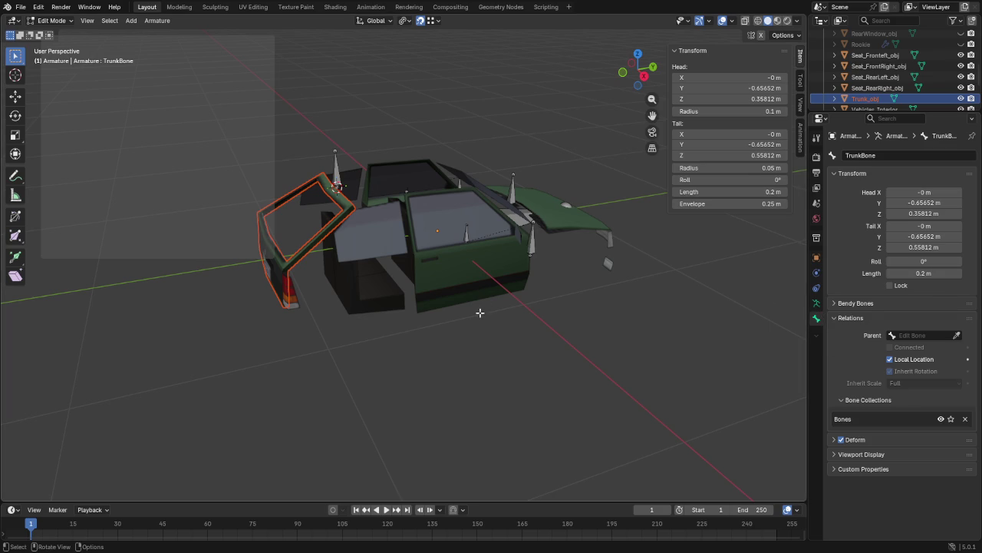
key(Tab)
Step: Add a TrunkBone vertex group to Trunk_obj with all its vertices assigned at weight 1.0
click(816, 257)
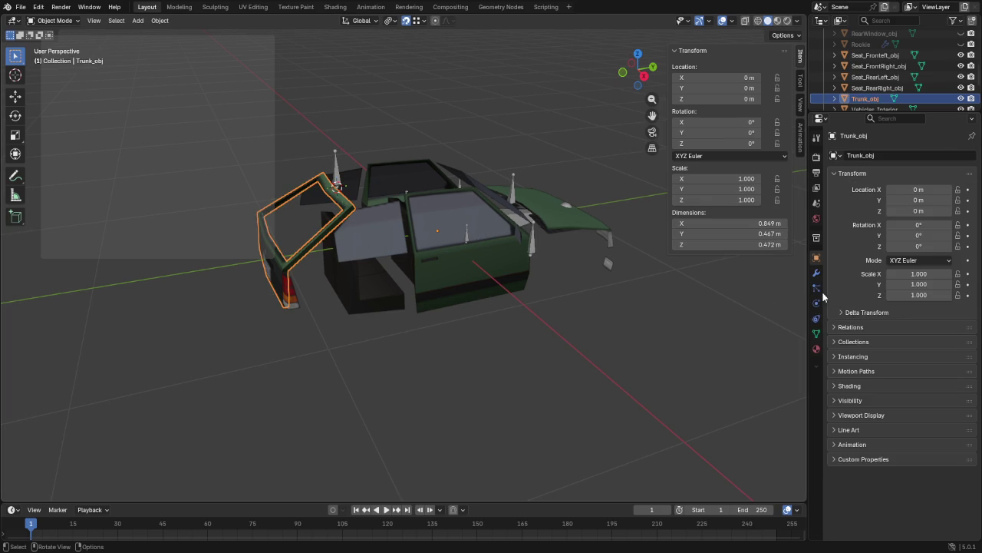
click(816, 333)
click(968, 193)
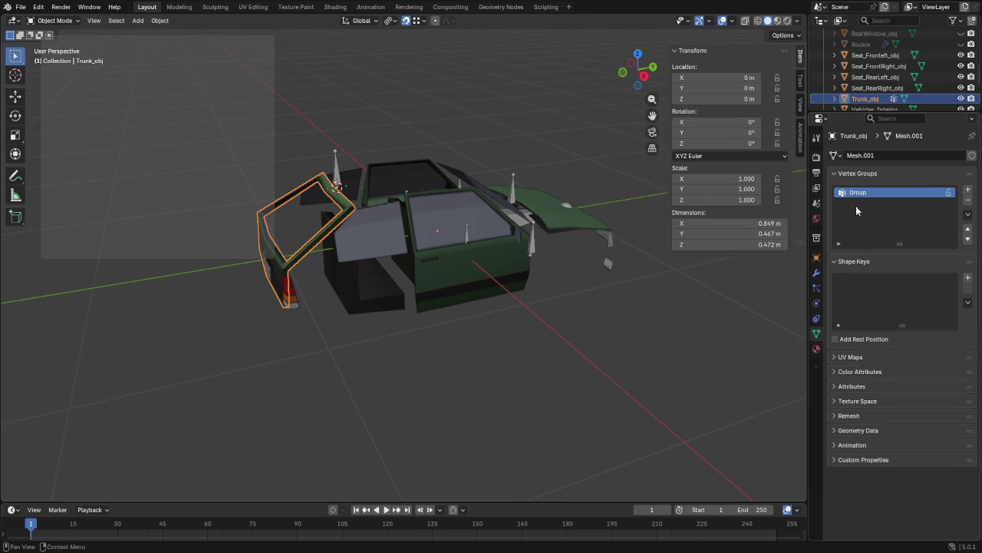
double_click(864, 192)
key(ctrl+v)
key(Return)
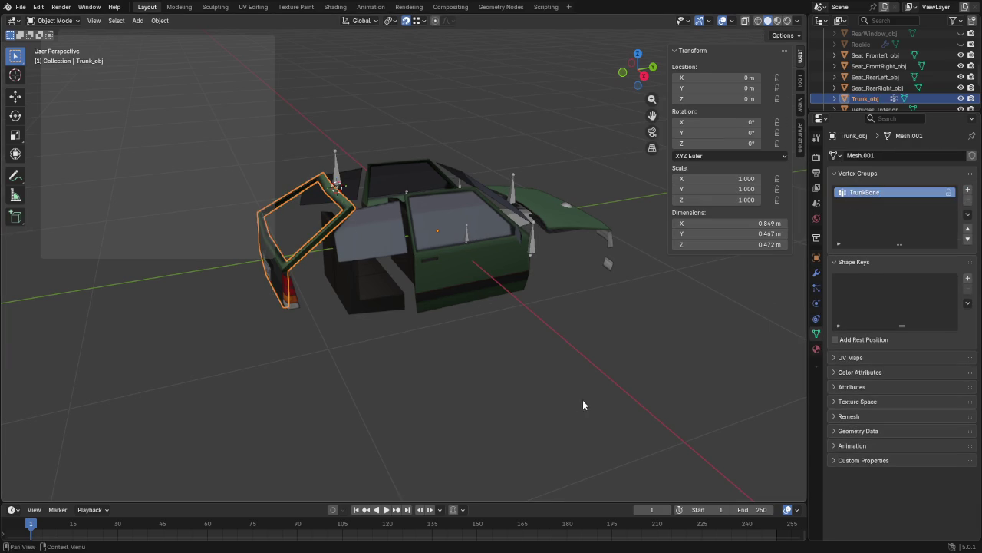
key(Tab)
click(848, 257)
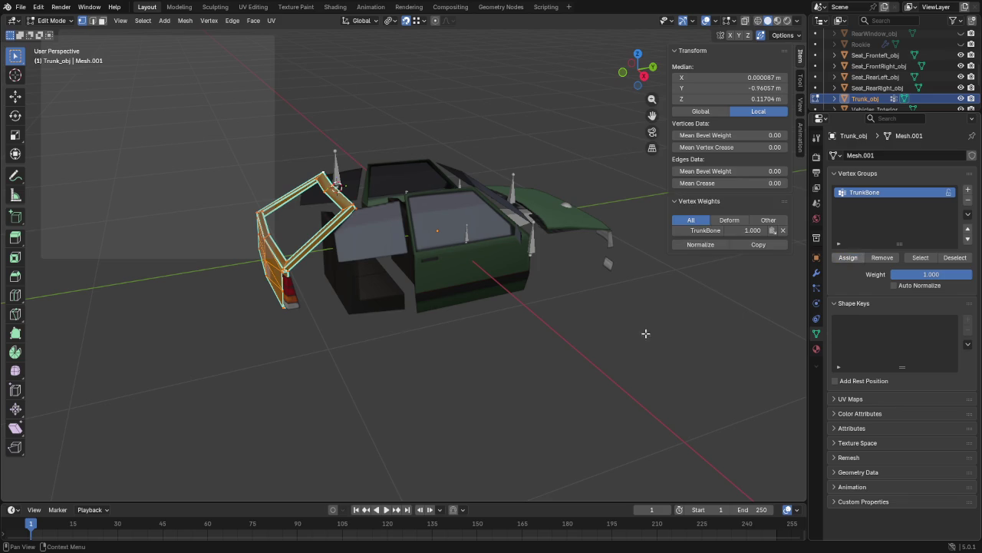
key(Tab)
scroll(889, 71, down, 3)
scroll(889, 71, up, 2)
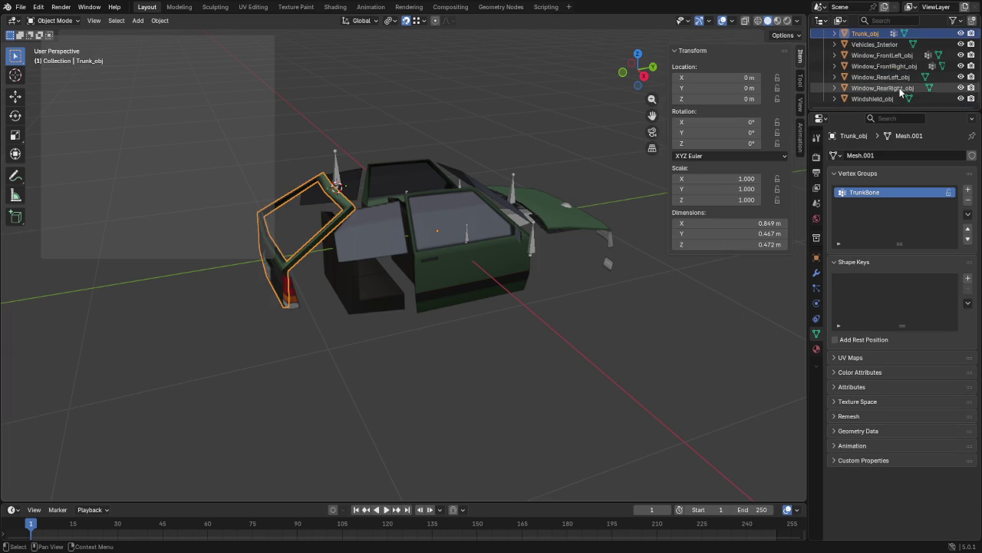
scroll(921, 65, up, 2)
scroll(951, 60, up, 2)
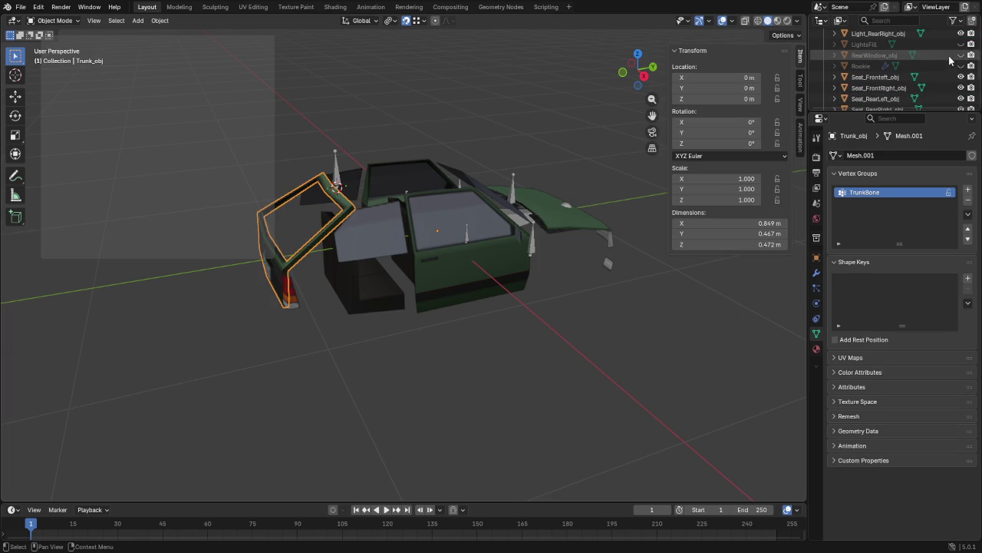
Step: Add a TrunkBone vertex group to RearWindow_obj and assign its vertices to it
click(898, 55)
click(967, 190)
double_click(872, 192)
text(TrunkBone)
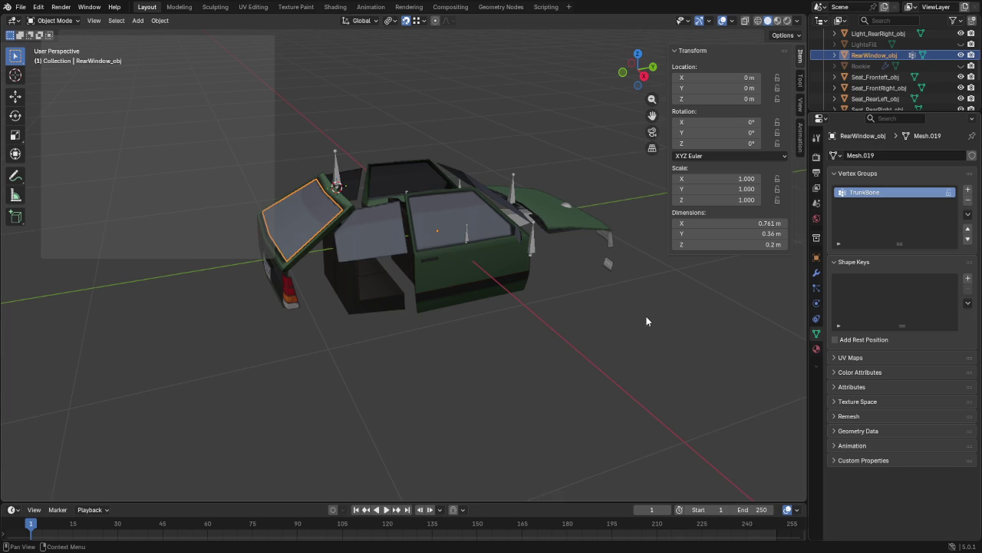
key(Return)
drag(890, 110, 889, 231)
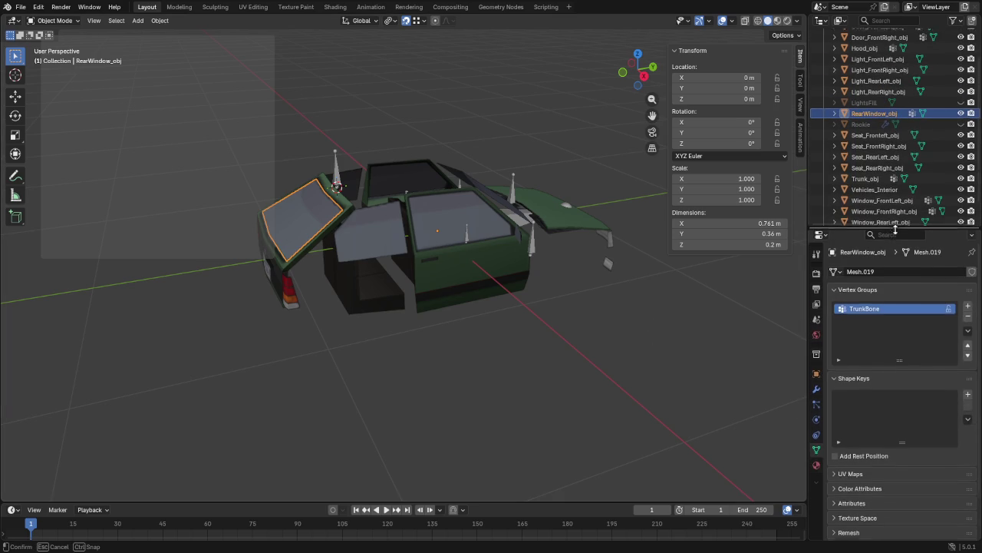
key(Tab)
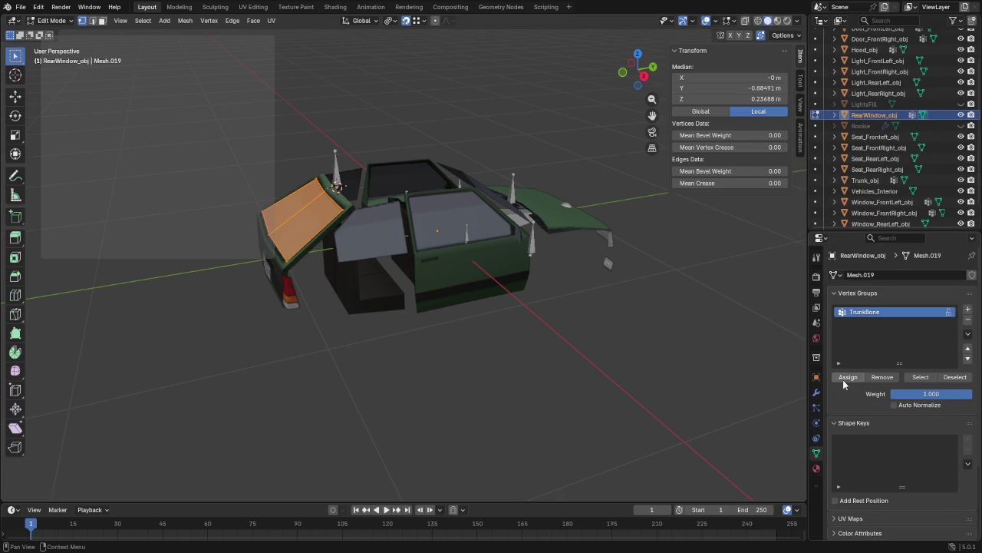
click(841, 377)
key(Tab)
scroll(894, 116, up, 3)
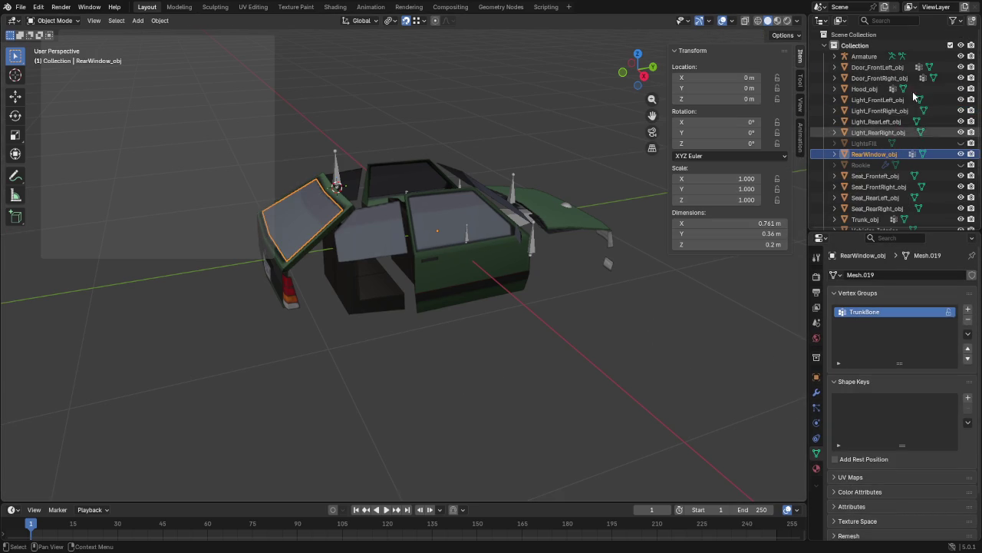
click(898, 68)
Step: Parent the doors, hood, windows and trunk to the armature for deformation
ctrl+click(891, 78)
ctrl+click(883, 89)
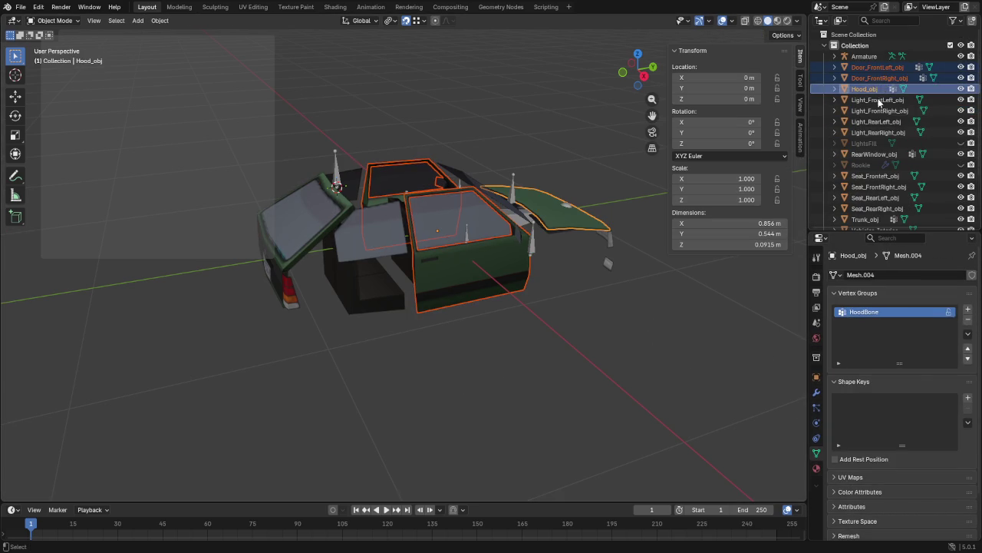
click(879, 154)
scroll(876, 154, down, 3)
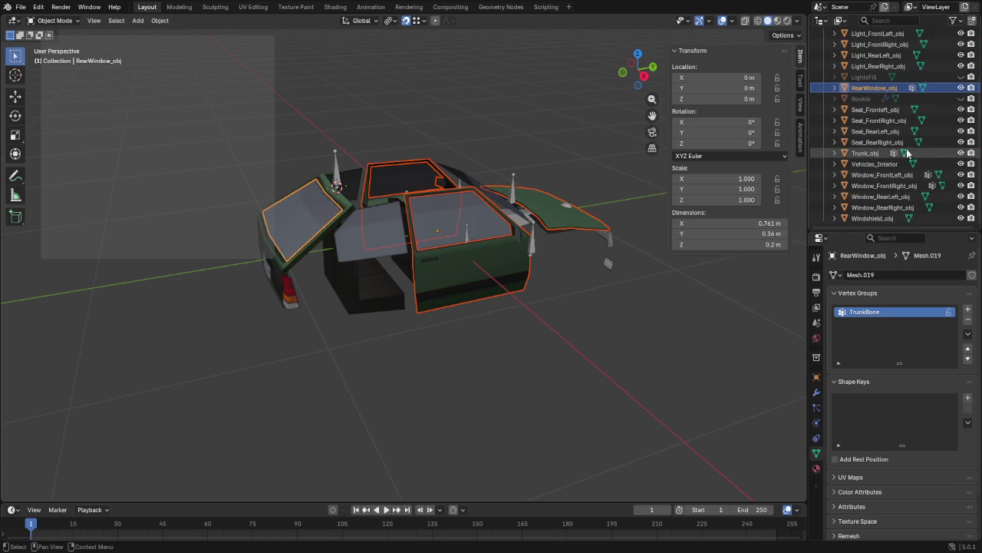
ctrl+click(876, 154)
ctrl+click(882, 175)
ctrl+click(886, 185)
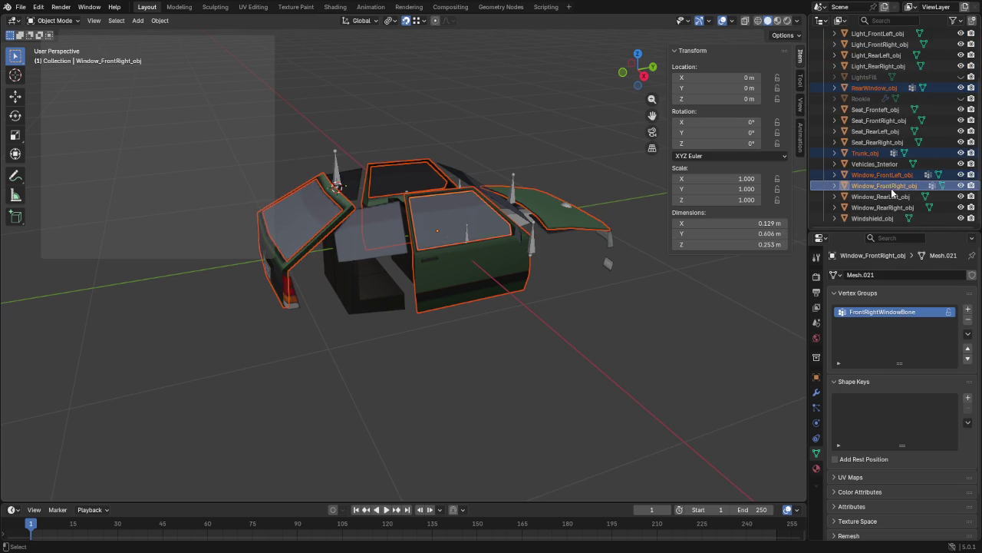
scroll(928, 166, up, 3)
ctrl+click(864, 56)
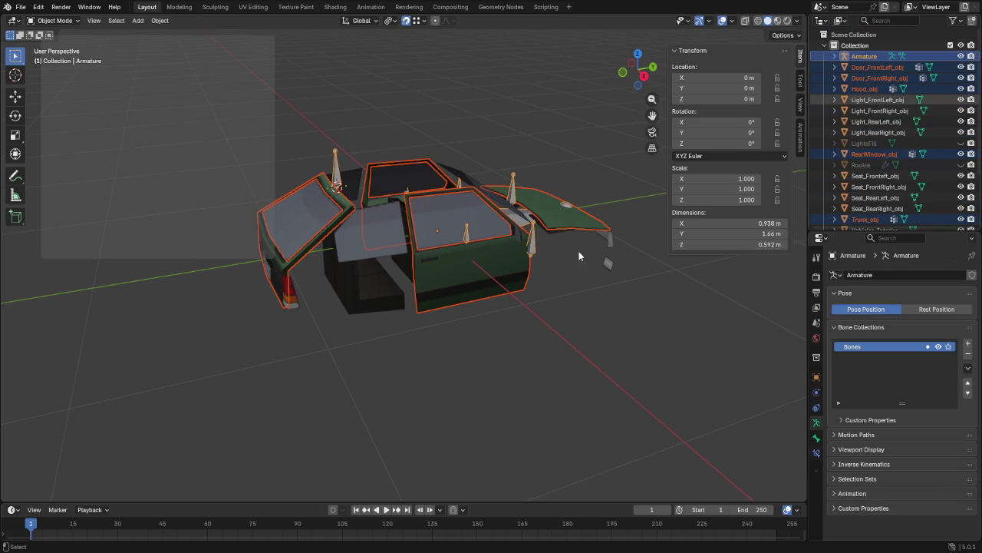
key(ctrl+p)
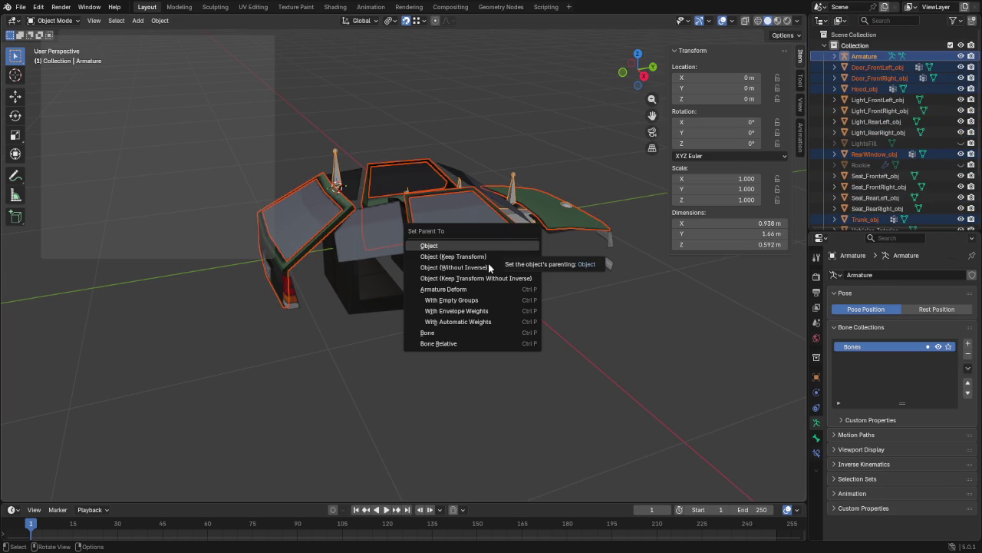
click(454, 290)
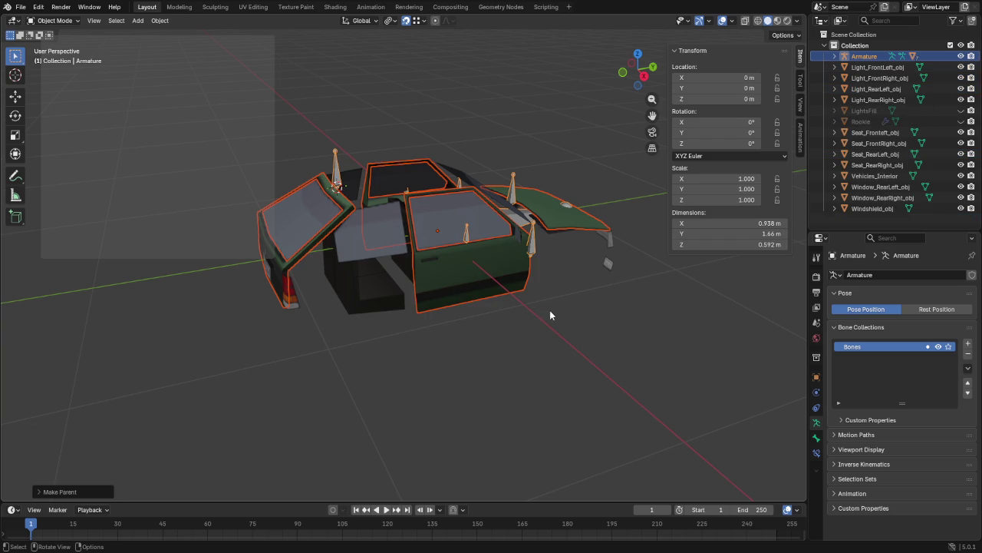
middle_drag(550, 310, 517, 326)
scroll(517, 325, up, 2)
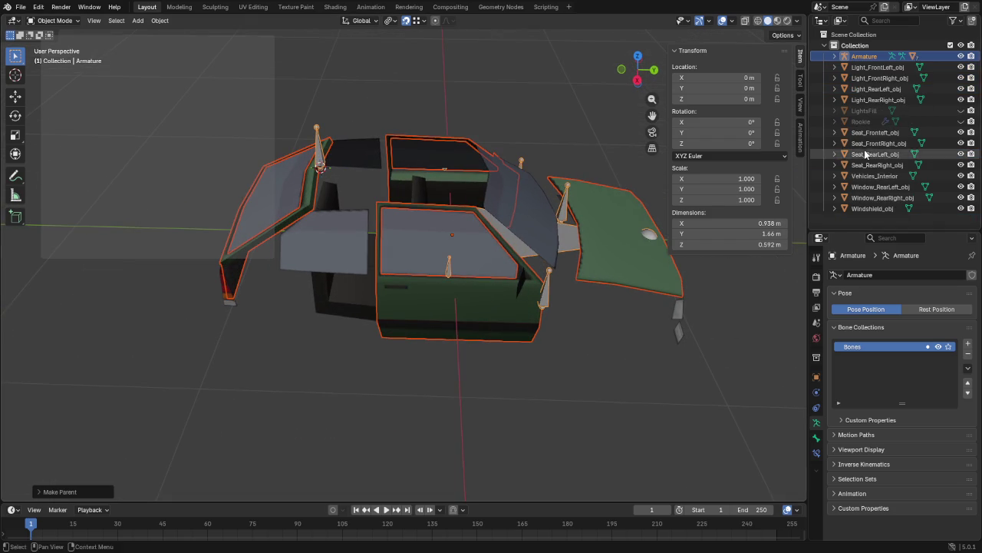
Step: Reselect the armature and enter bone edit mode with the door bones in view
key(Tab)
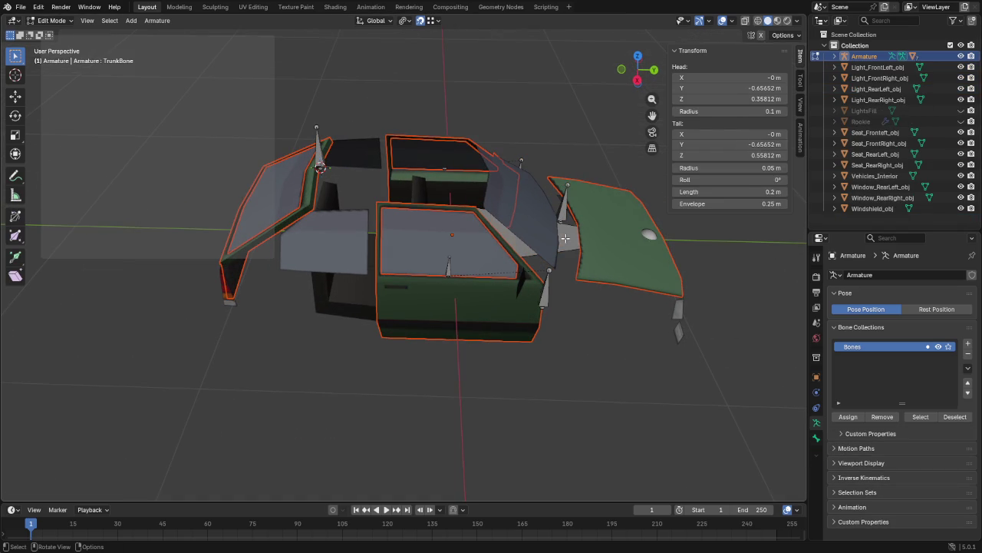
key(Tab)
mouse_move(561, 266)
middle_down()
mouse_move(525, 290)
mouse_move(480, 347)
middle_up()
click(480, 347)
click(484, 342)
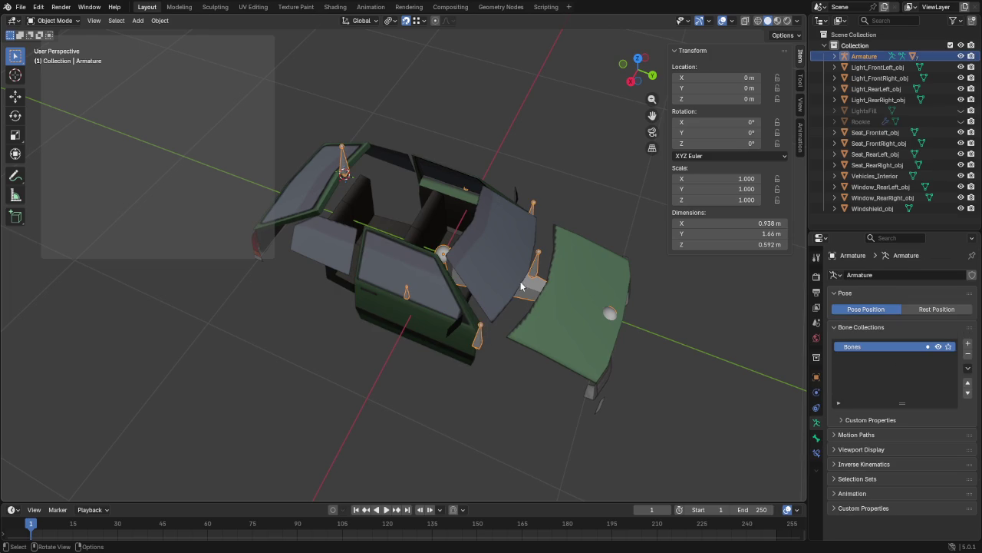
key(Tab)
Step: Parent the door and trunk bones to VehicleBone with Keep Offset, then return to Object Mode
click(480, 337)
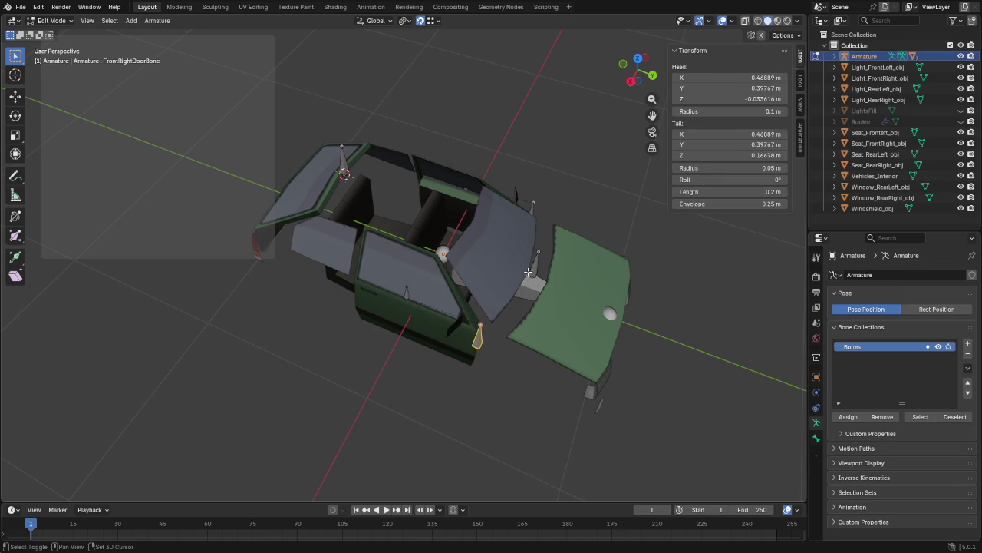
shift+click(537, 268)
shift+click(533, 207)
shift+click(344, 167)
shift+click(532, 287)
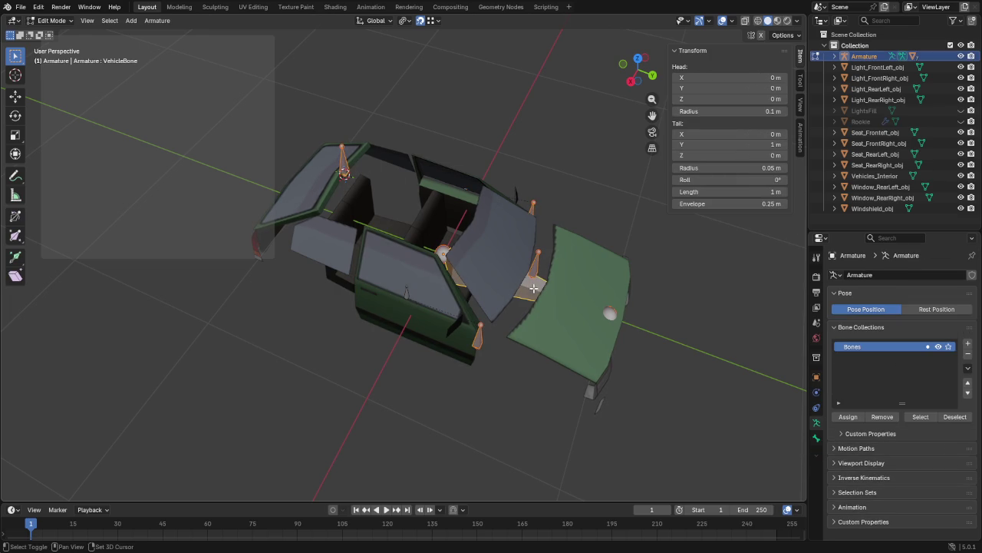
key(ctrl+p)
click(570, 175)
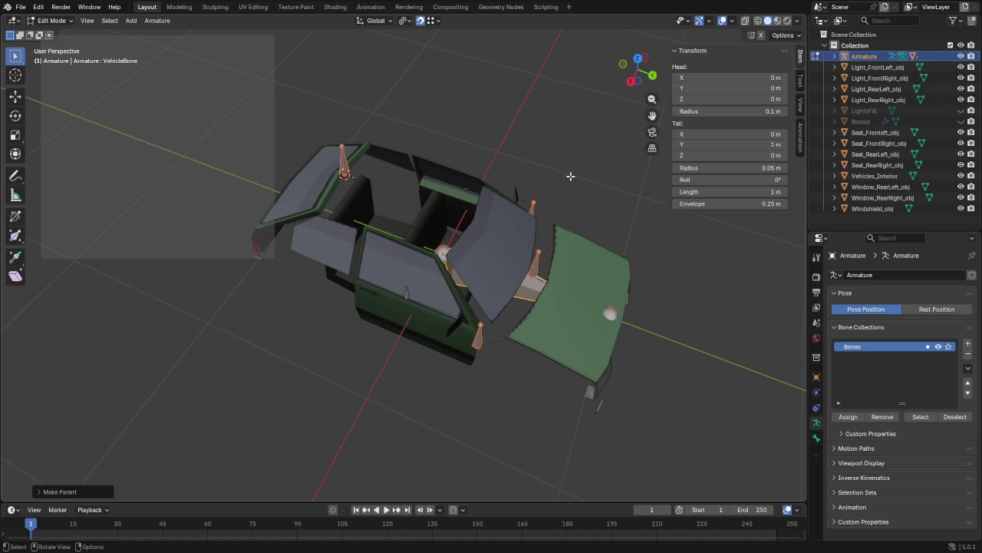
key(Tab)
click(421, 446)
mouse_move(421, 446)
middle_down()
mouse_move(567, 249)
mouse_move(620, 261)
middle_up()
click(539, 246)
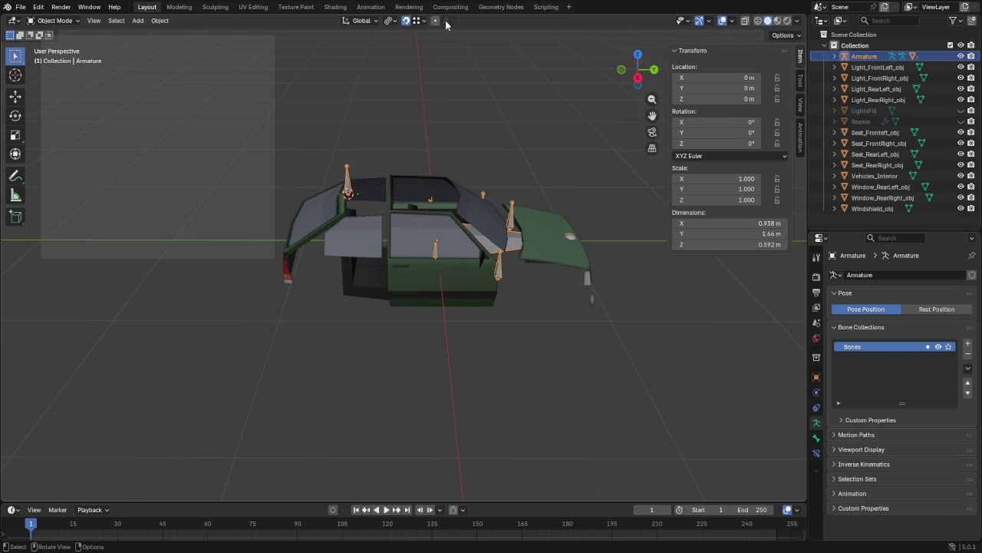
Step: In the Animation workspace's Action Editor, create a new action named FrontLeftDoor_closing
click(371, 7)
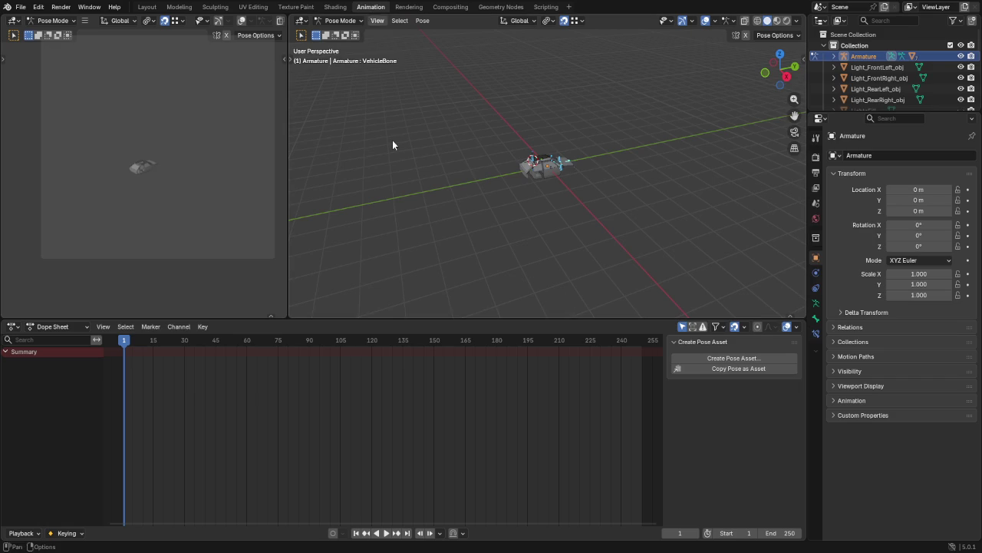
scroll(622, 130, up, 8)
middle_drag(495, 144, 686, 135)
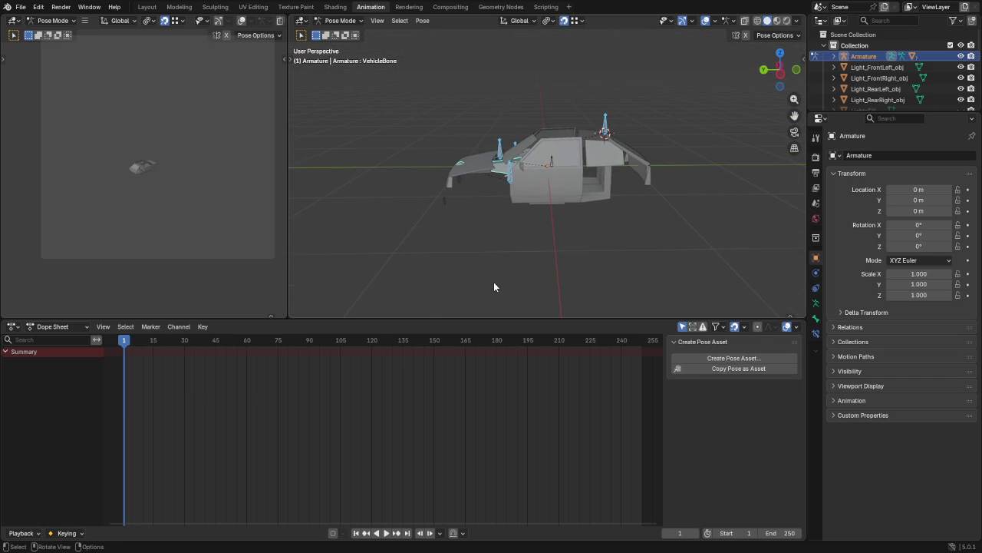
click(77, 327)
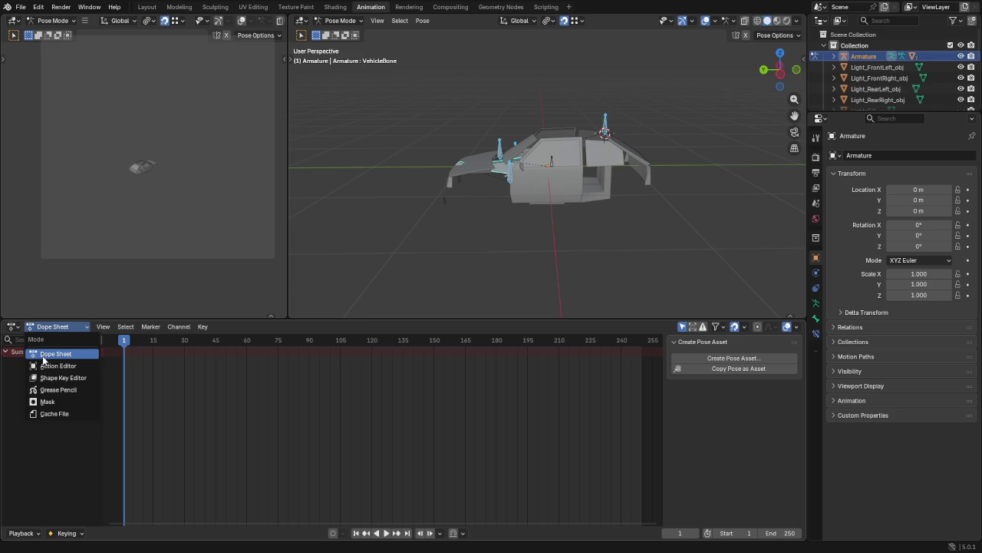
click(49, 366)
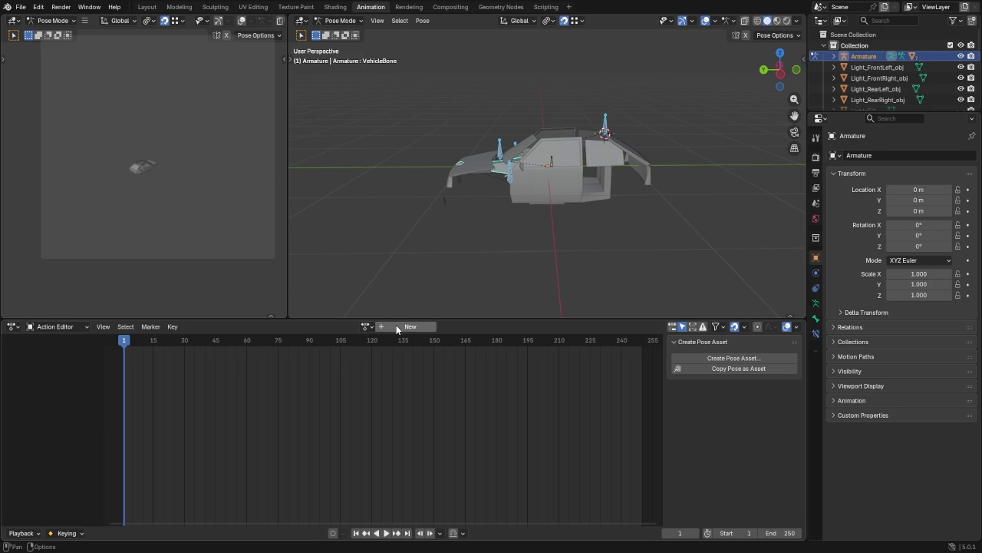
click(411, 327)
click(358, 326)
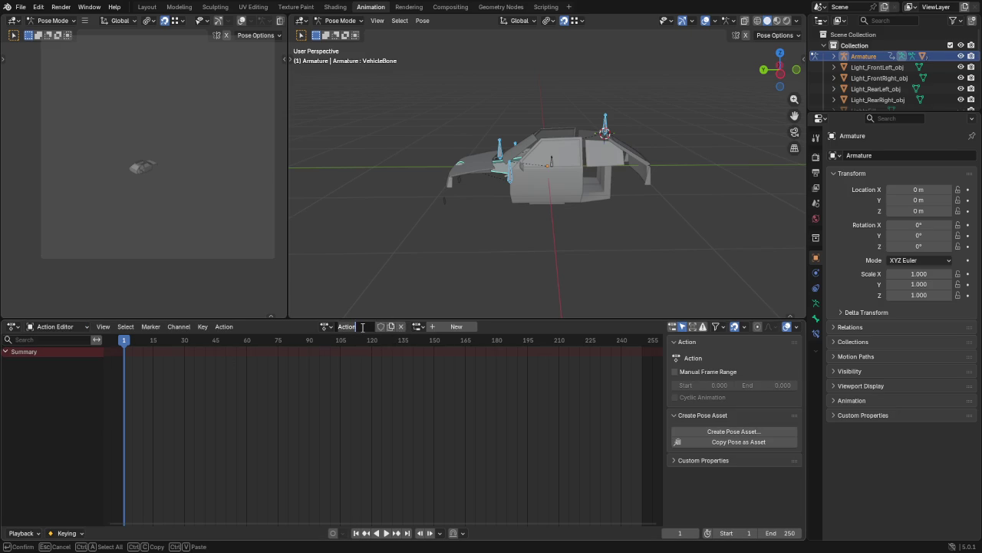
text(F)
text(_c)
text(losing)
key(Return)
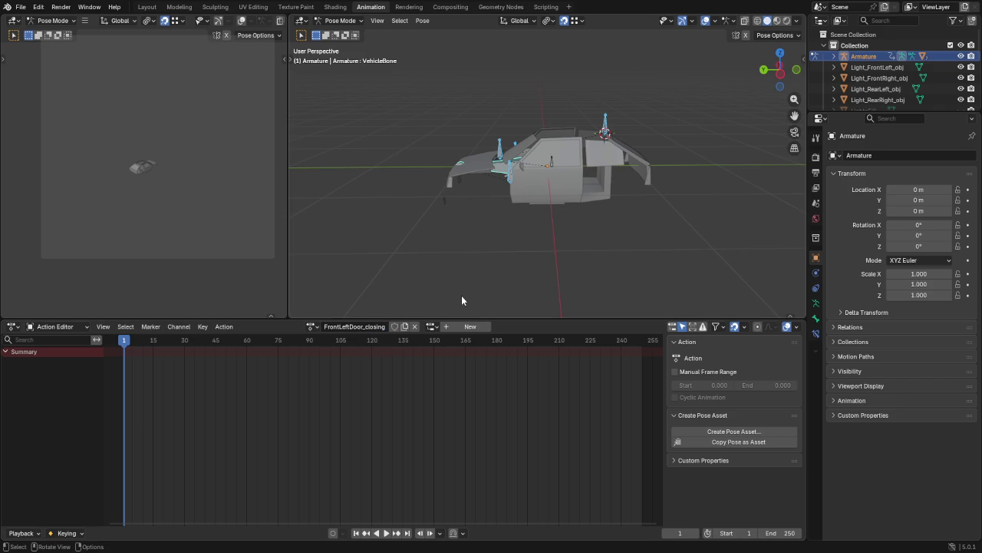
mouse_move(523, 180)
middle_down()
mouse_move(546, 243)
mouse_move(507, 270)
mouse_move(561, 206)
middle_up()
Step: Key FrontLeftDoorBone closed at about frame 39 and rotated open at frame 1
click(559, 196)
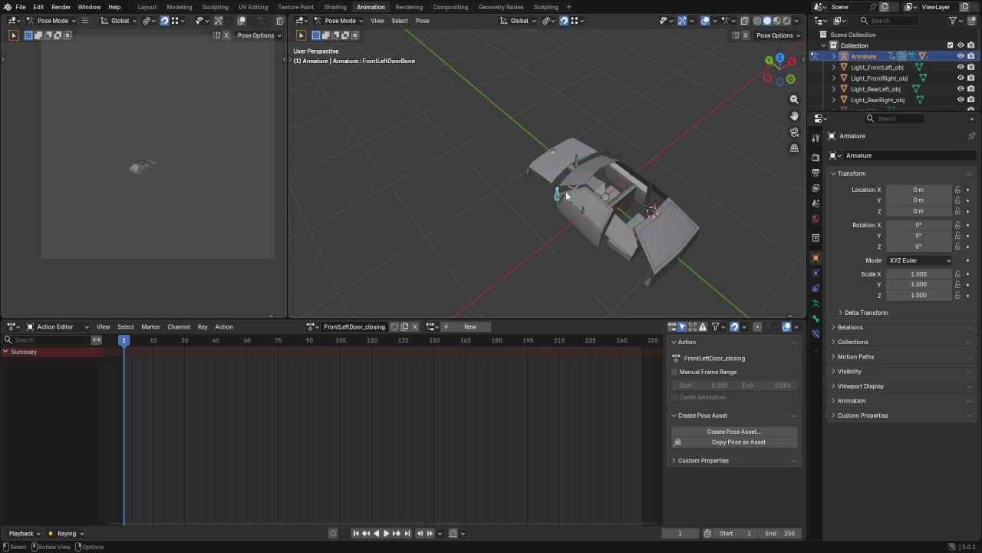
key(KP_7)
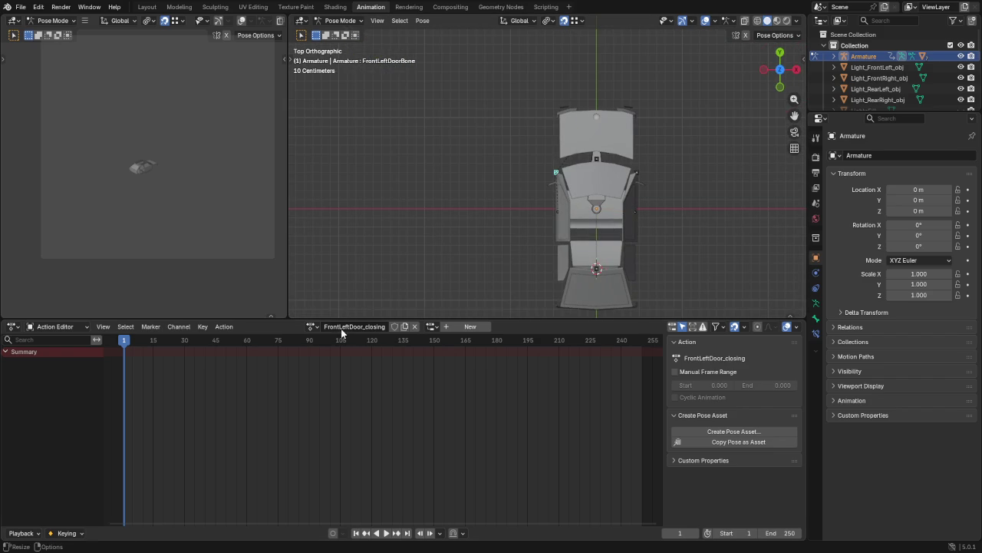
key(n)
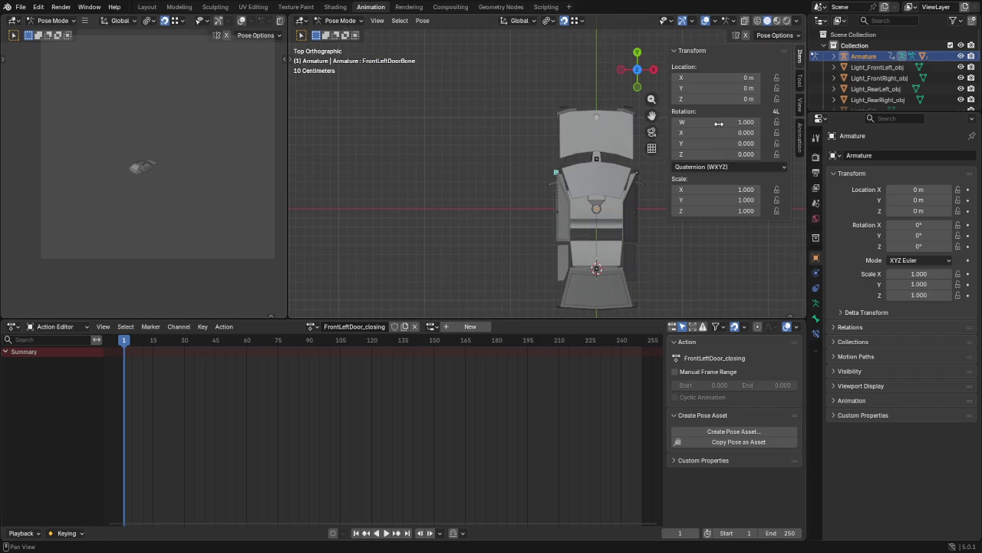
key(i)
drag(124, 365, 208, 366)
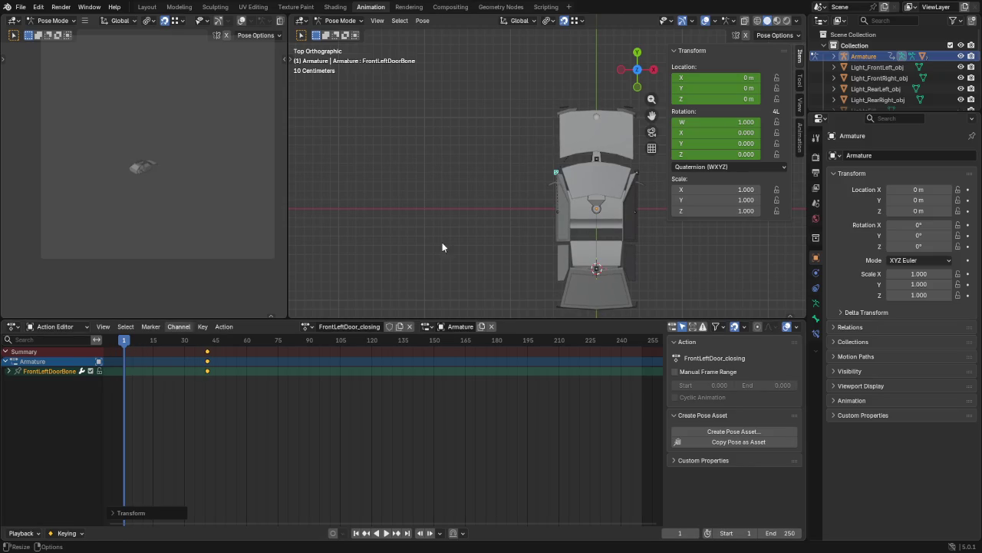
key(r)
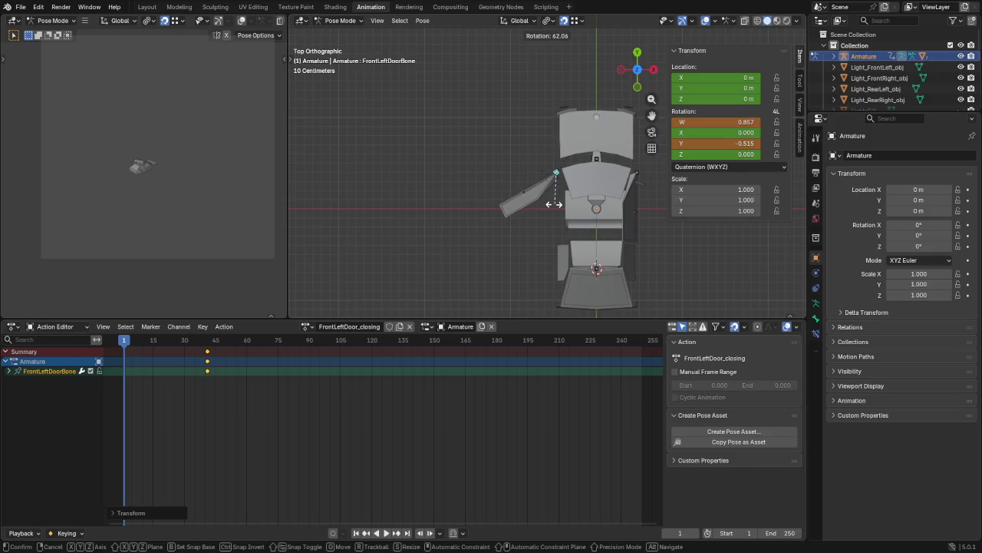
click(551, 204)
key(i)
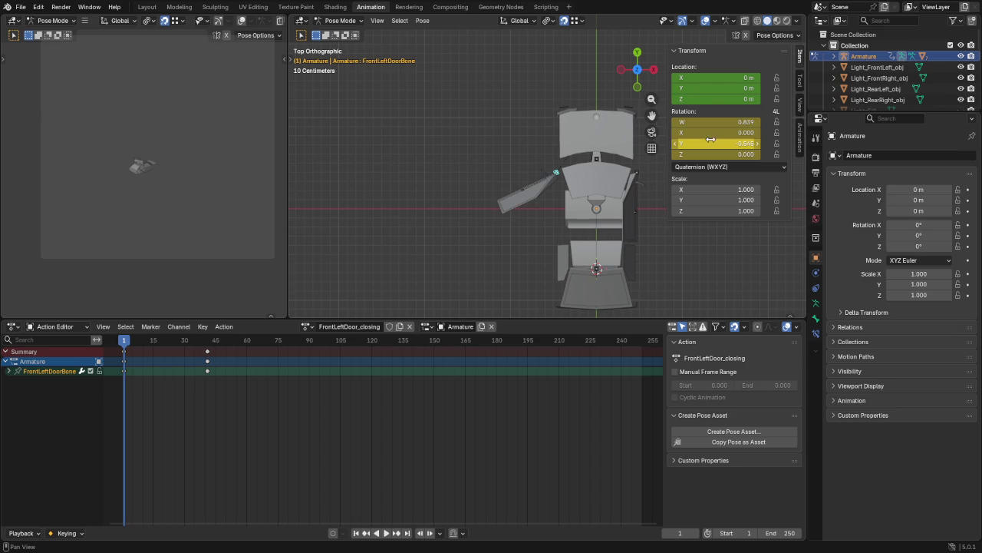
key(i)
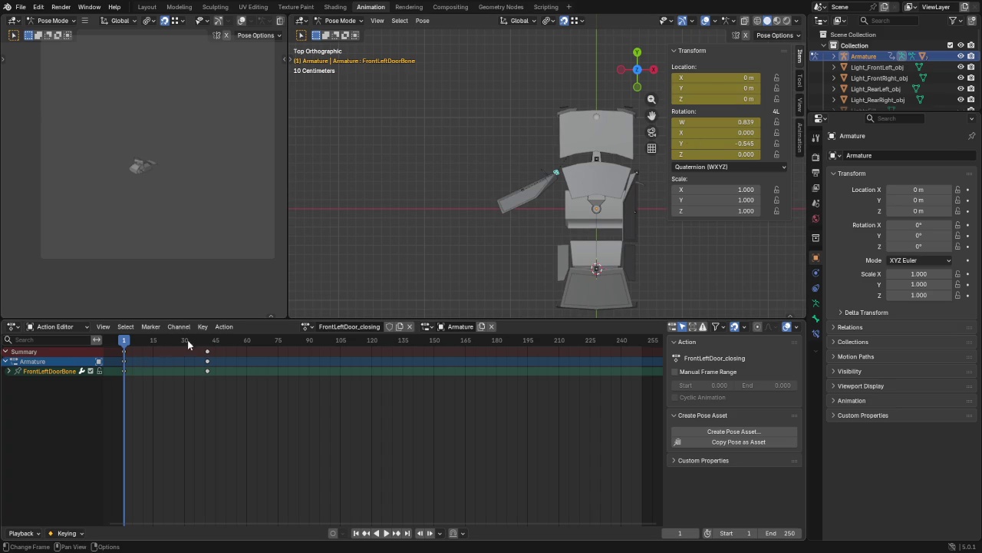
Step: Give FrontLeftDoor_closing a fake user, unlink it, then reassign it to the armature
click(389, 327)
click(227, 326)
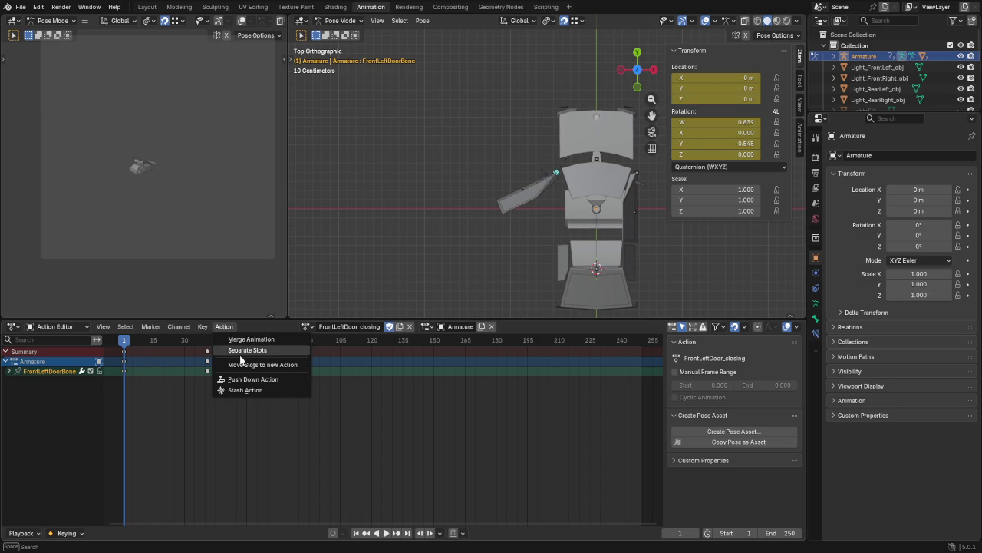
click(244, 380)
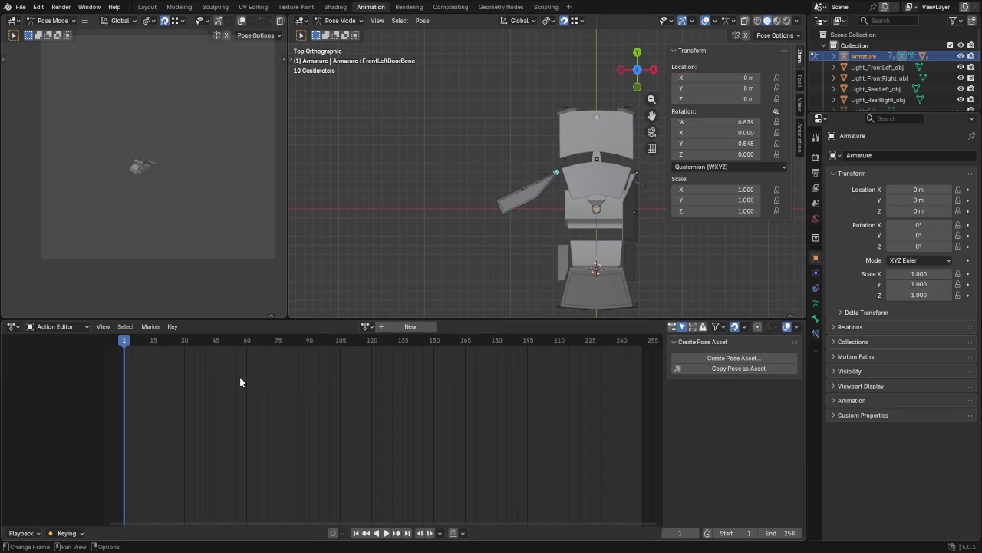
click(365, 327)
click(367, 344)
Step: Duplicate the action and begin renaming the copy by inserting 'Right'
click(404, 327)
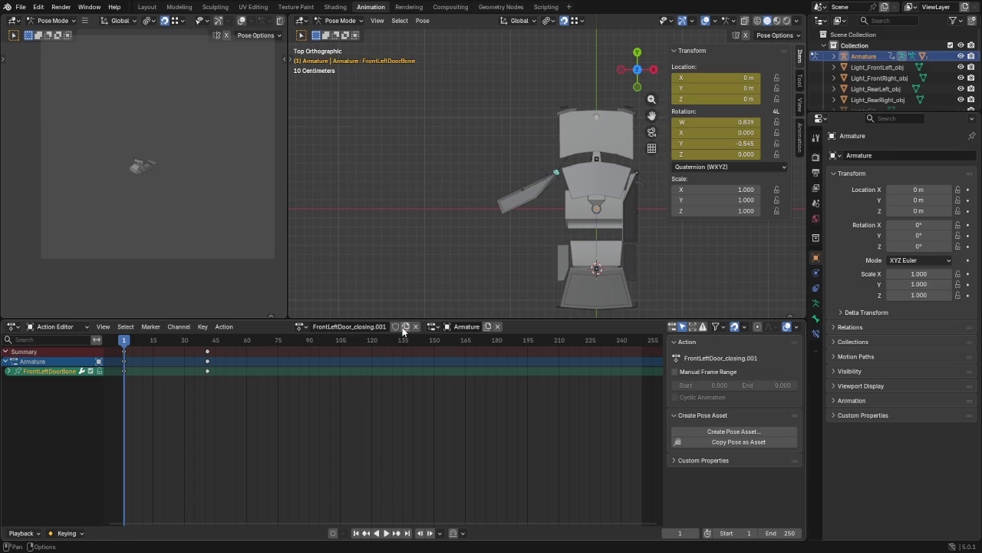
click(365, 327)
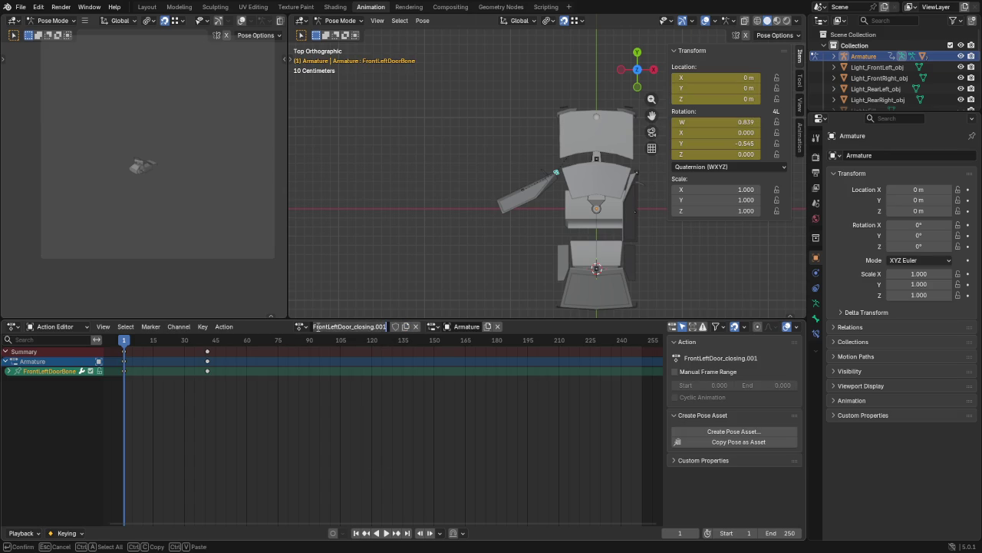
key(Home)
text(Right)
key(Delete)
key(Delete)
key(Delete)
key(Delete)
Step: Finish naming the copied action FrontRightDoor_closing, removing the .001 suffix
key(End)
key(BackSpace)
key(BackSpace)
key(Return)
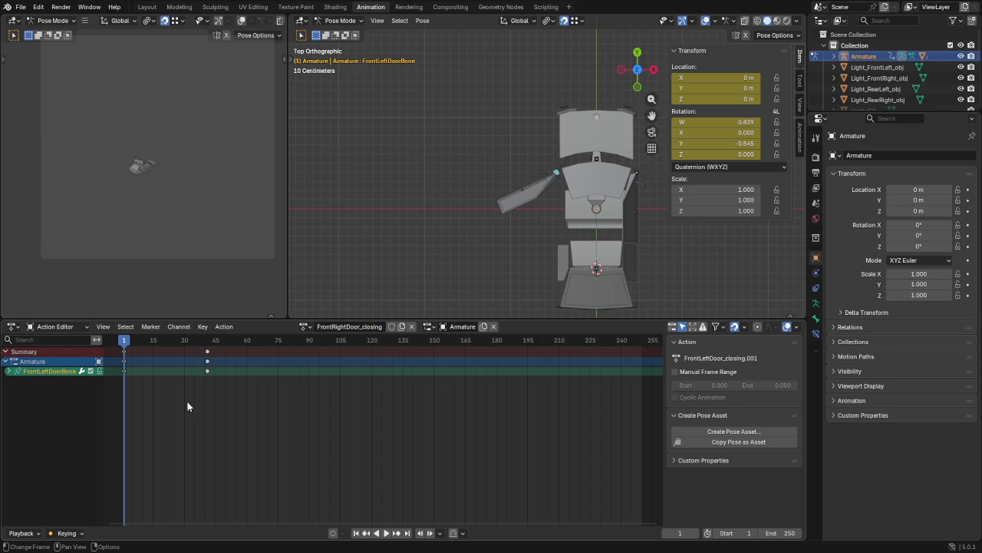
Step: Key FrontRightDoorBone closed near frame 38 and rotated open at frame 1, keeping a fake user
click(637, 173)
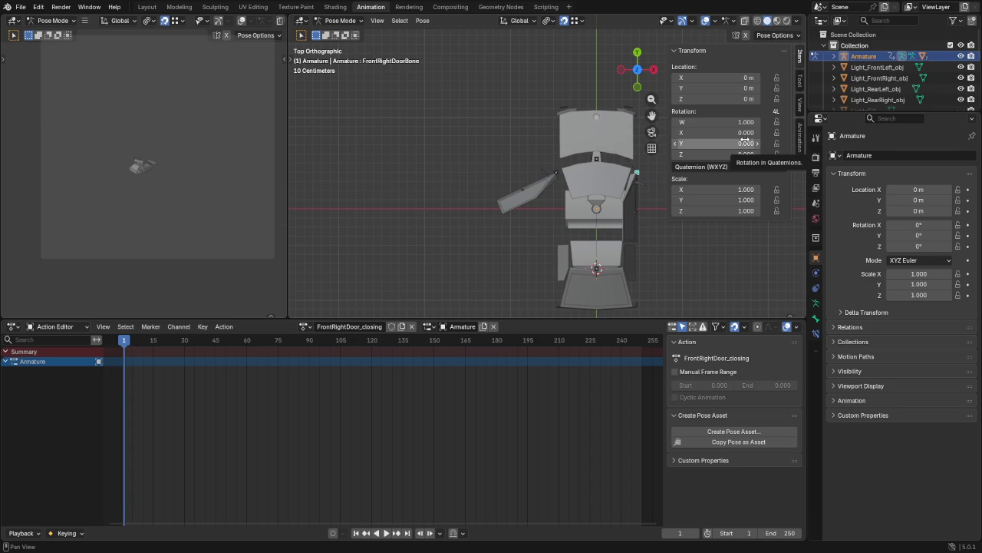
key(i)
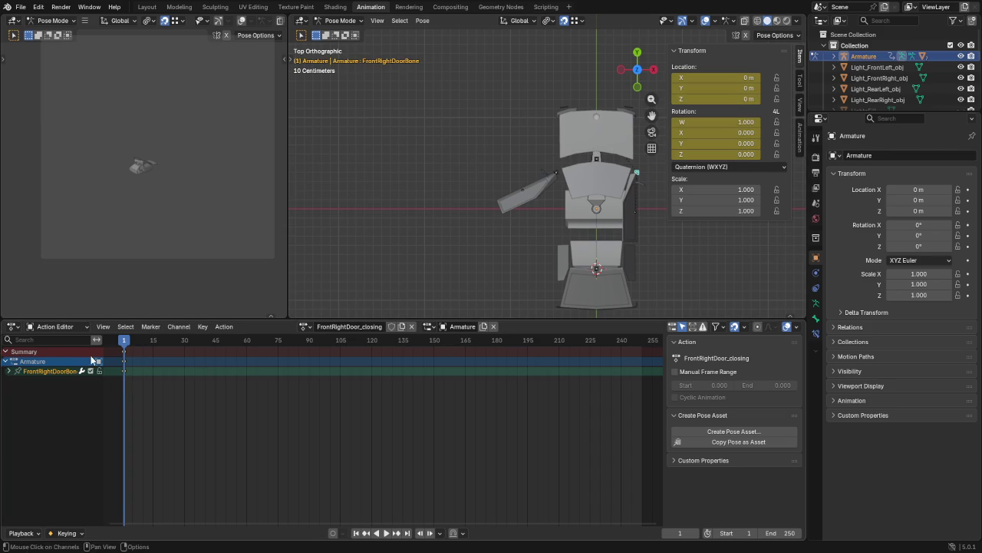
drag(125, 350, 208, 356)
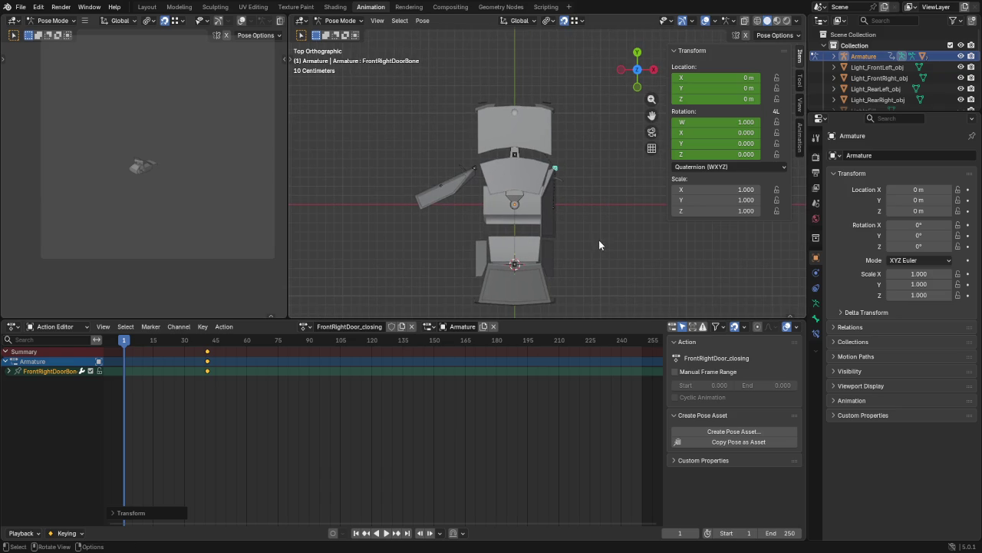
key(r)
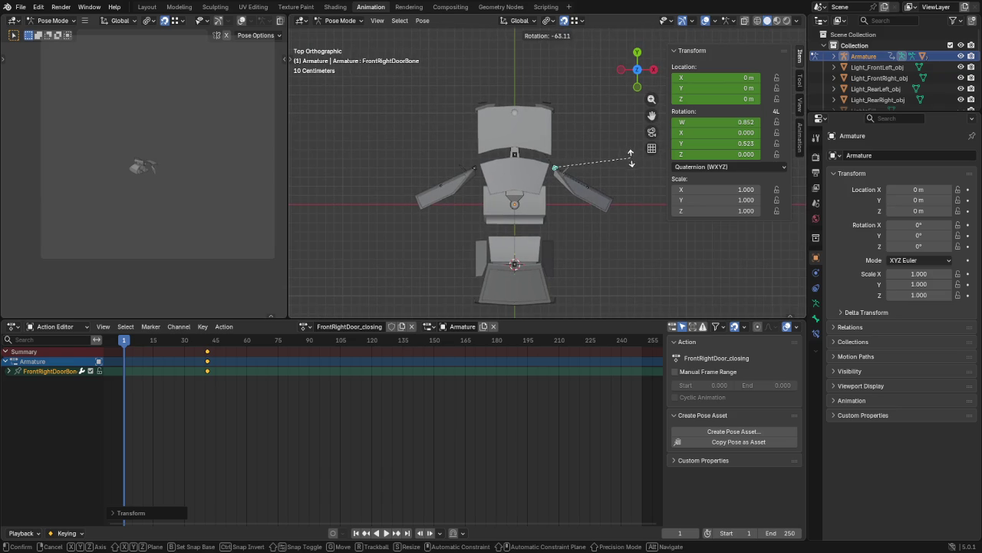
click(635, 153)
key(i)
key(i)
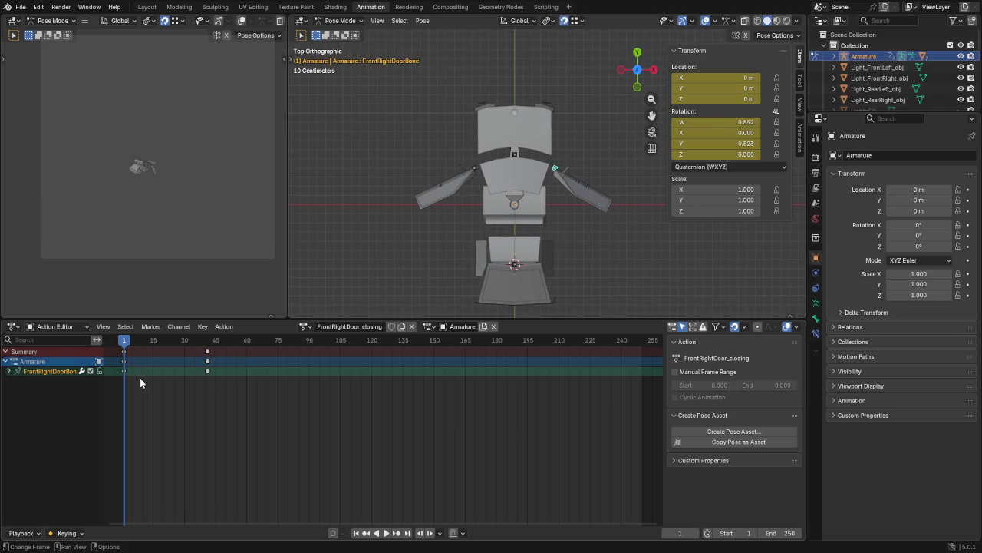
mouse_move(129, 343)
mouse_down()
mouse_move(198, 350)
mouse_move(124, 361)
mouse_up()
click(393, 327)
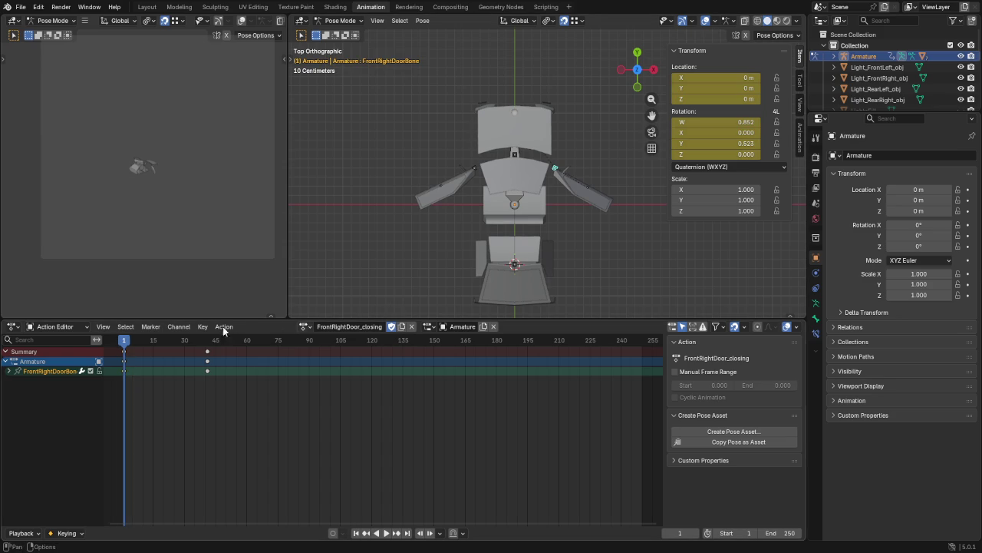
Step: Unlink the right-door action and create a new action named Trunk_closing
click(224, 326)
click(249, 378)
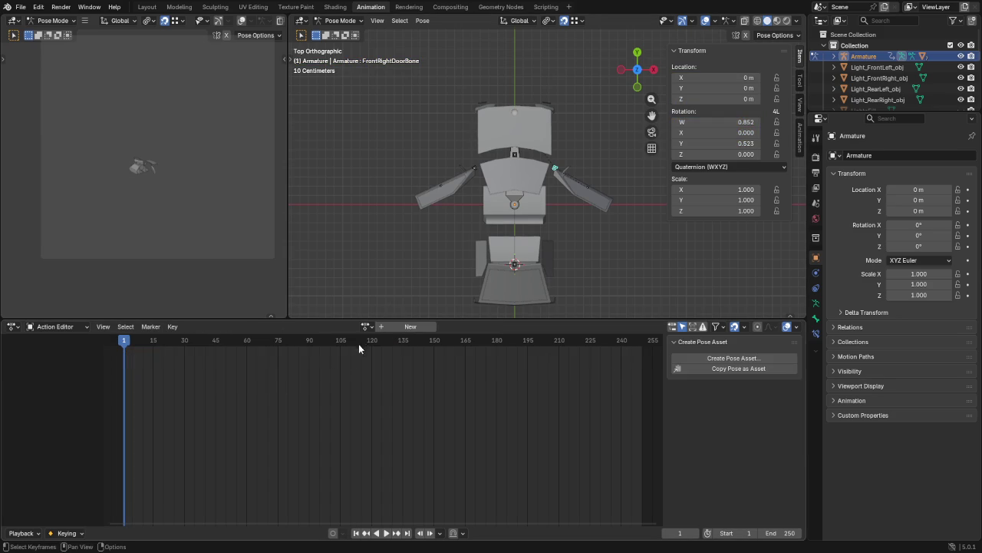
click(829, 57)
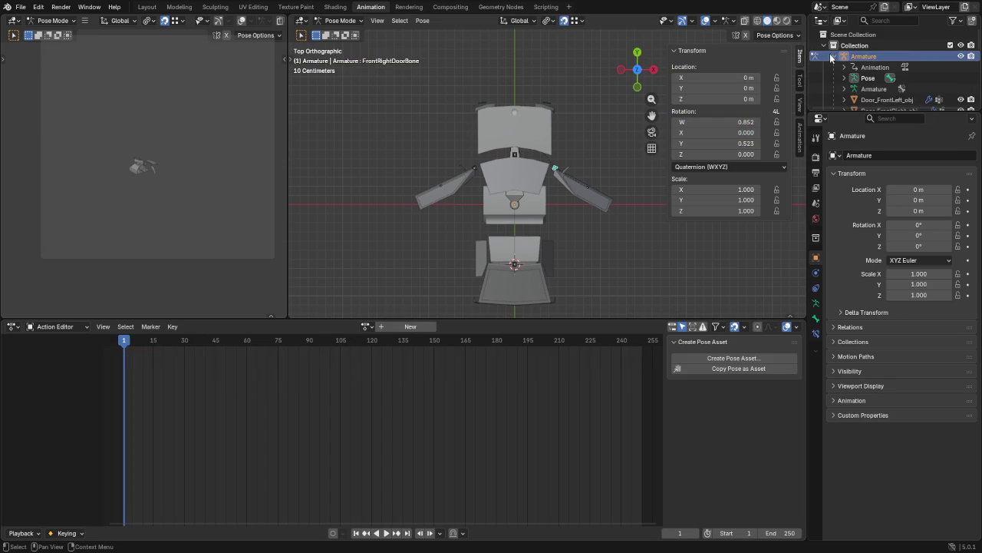
click(844, 68)
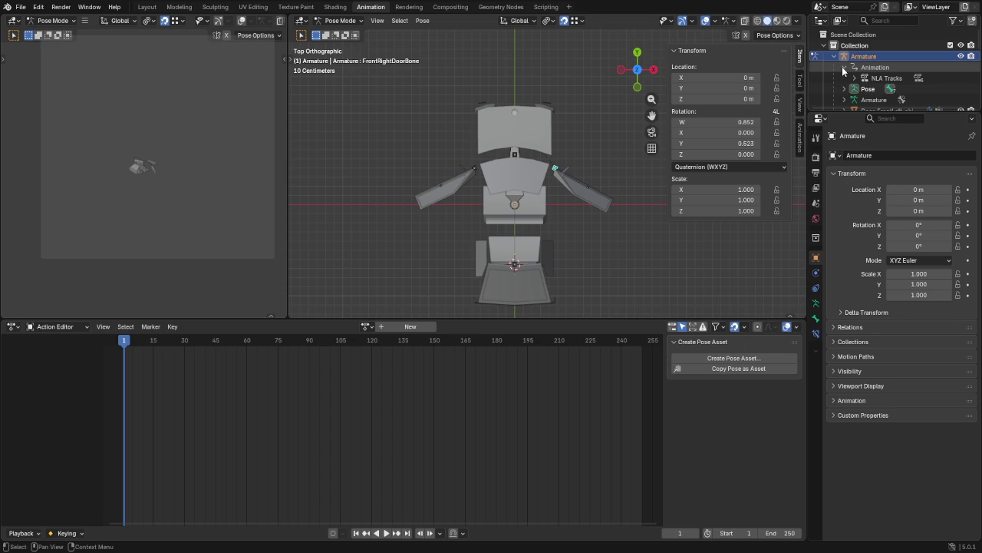
click(844, 67)
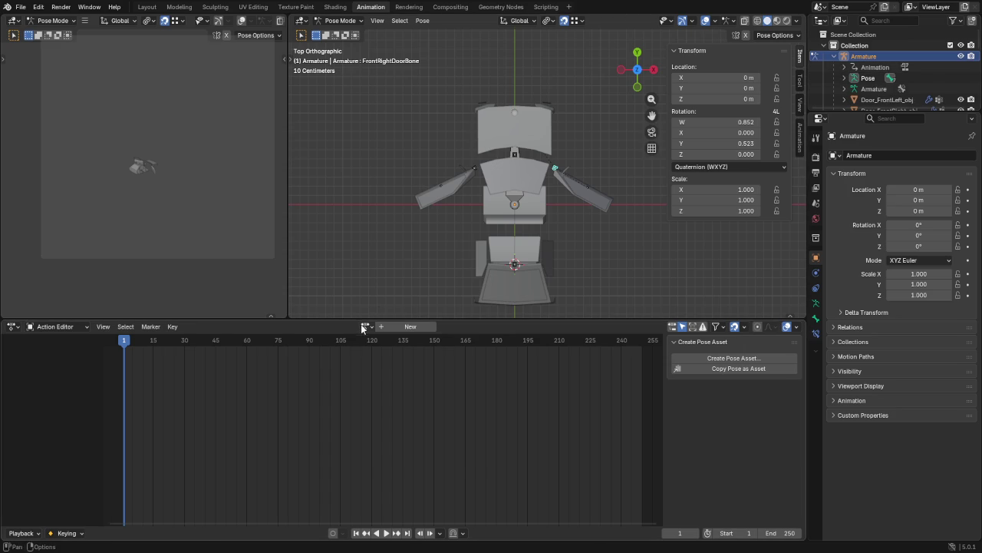
click(367, 326)
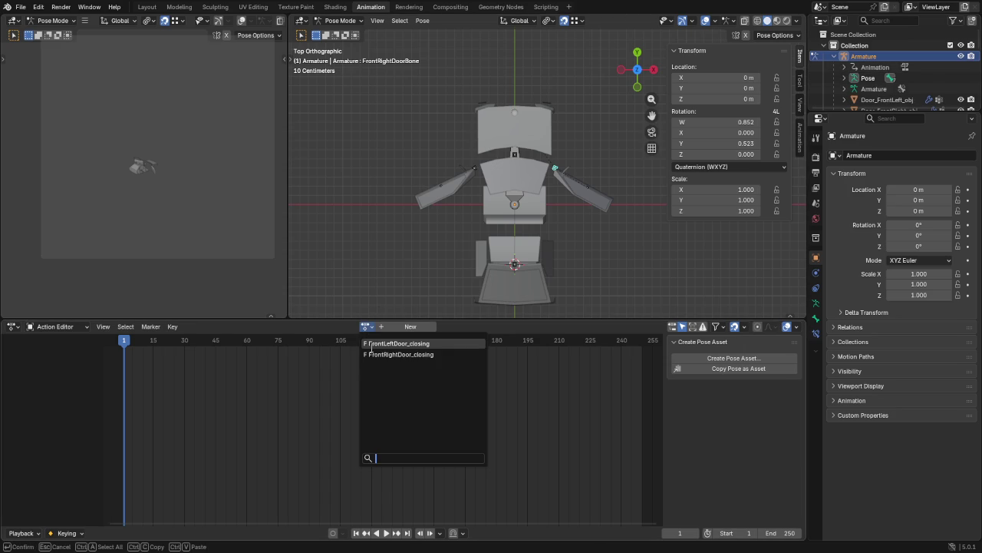
click(408, 326)
double_click(353, 327)
text(Trunk)
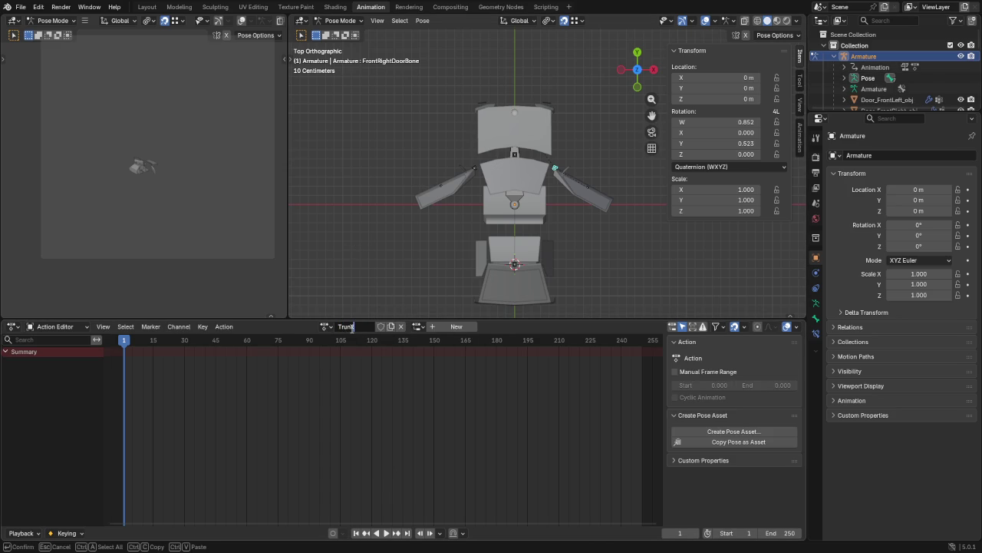
text(g)
key(Return)
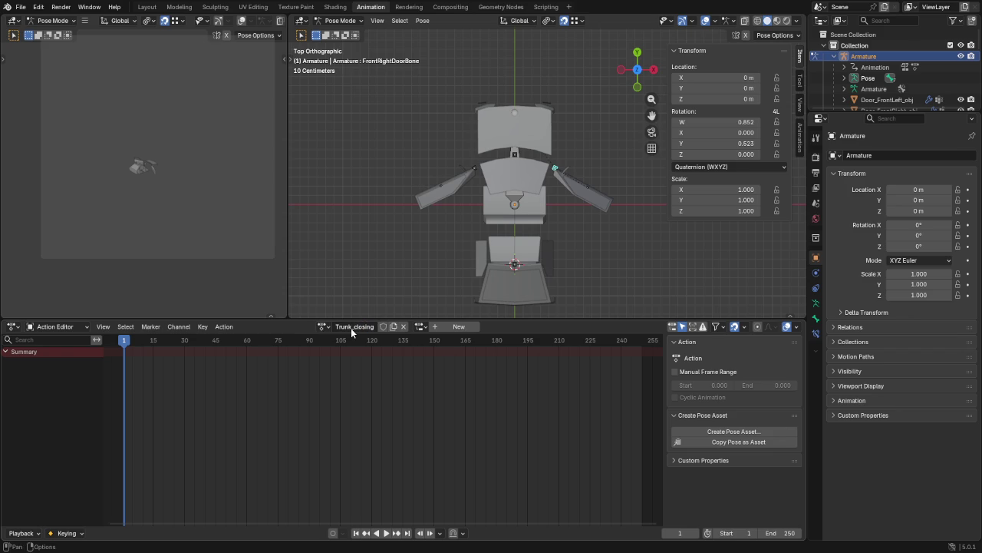
Step: Key TrunkBone closed at about frame 40 and rotated open at frame 1, with a fake user
click(513, 265)
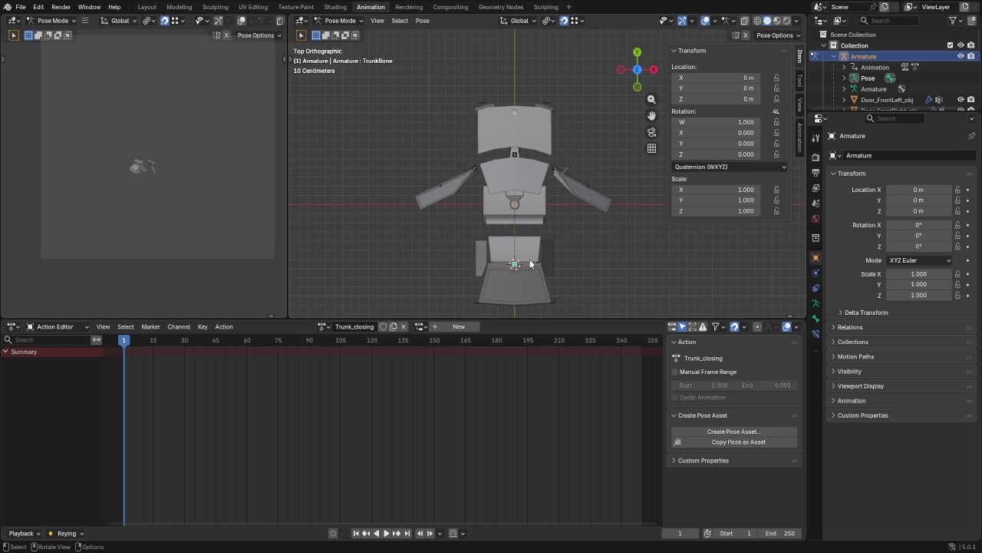
key(KP_3)
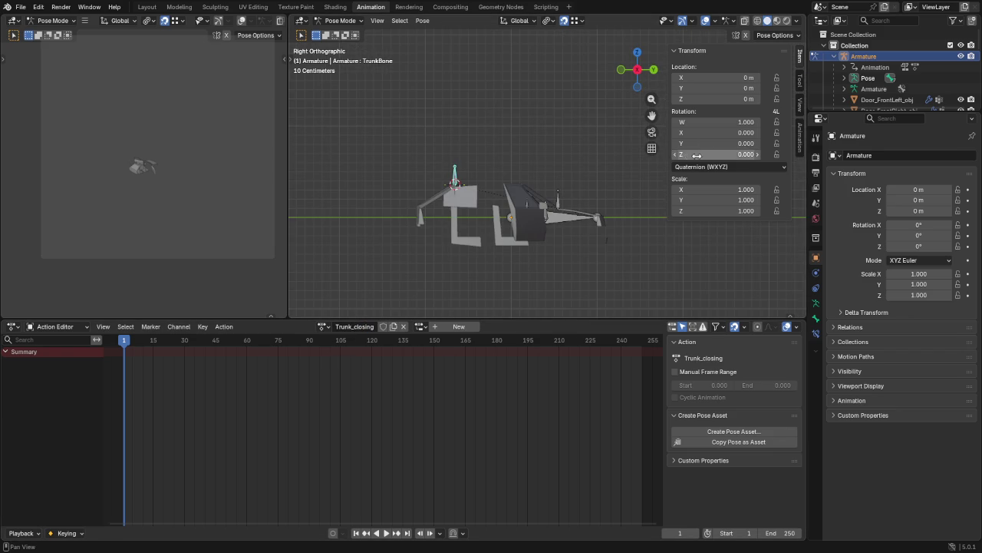
key(i)
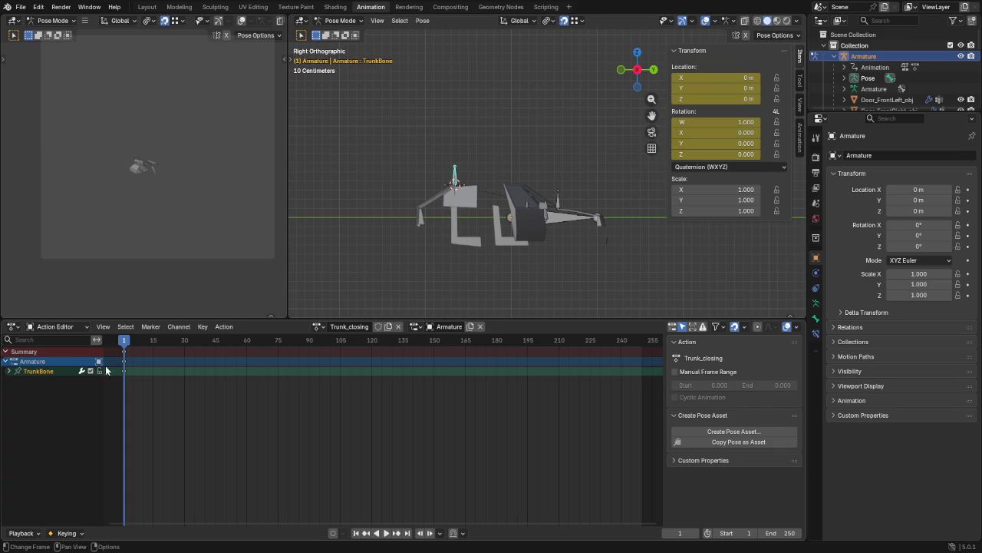
drag(122, 353, 211, 353)
key(r)
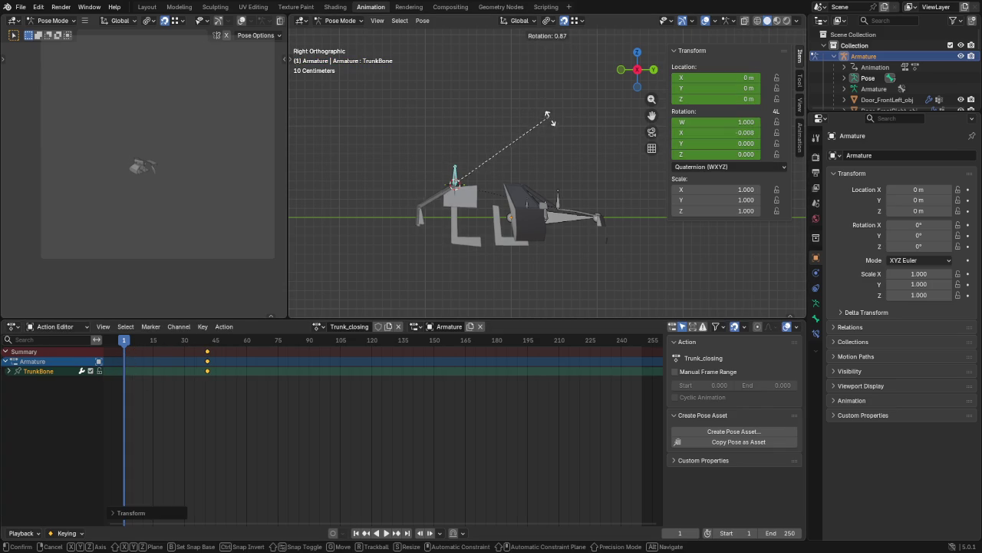
click(544, 214)
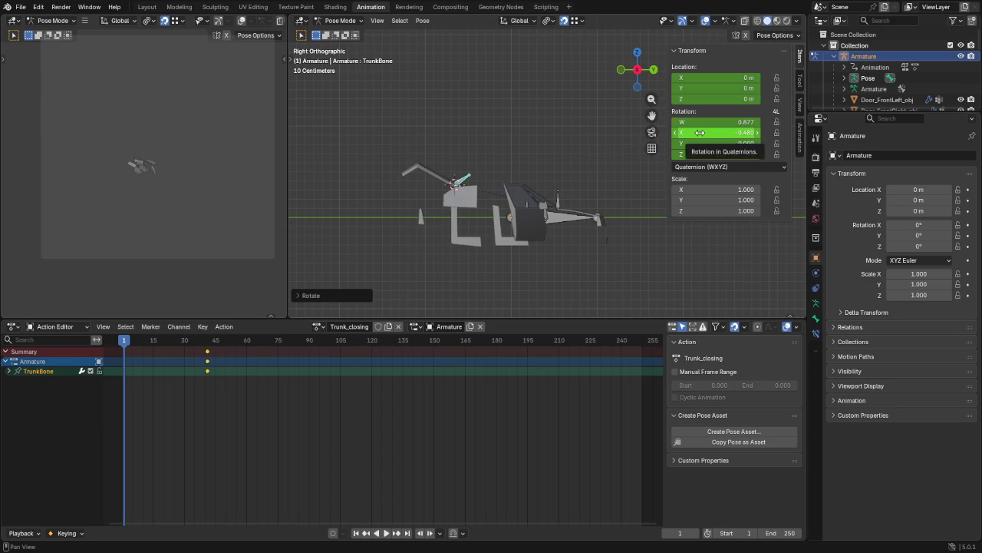
key(i)
key(i)
click(377, 326)
click(236, 326)
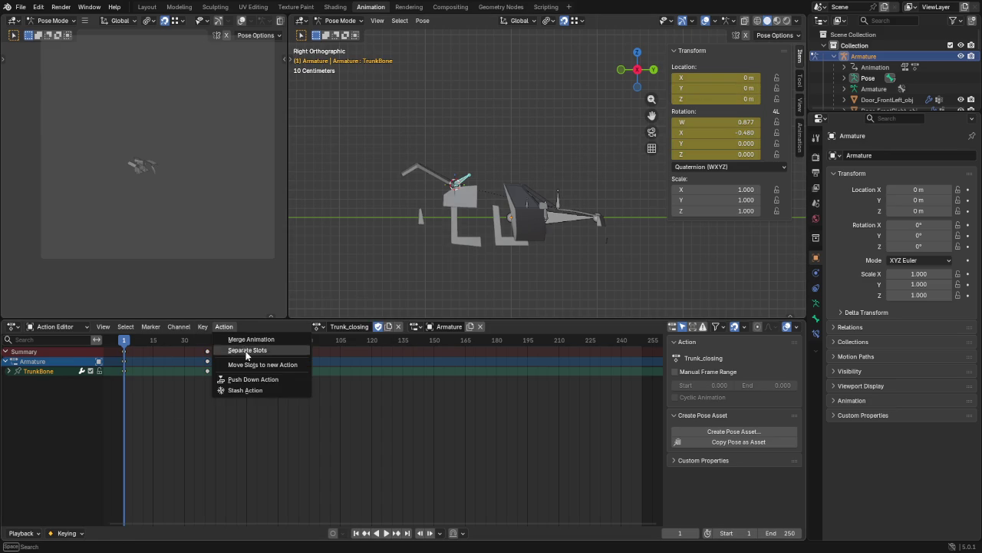
Step: Push Trunk_closing down to the NLA stack and create a new action named Hood_closing
click(251, 379)
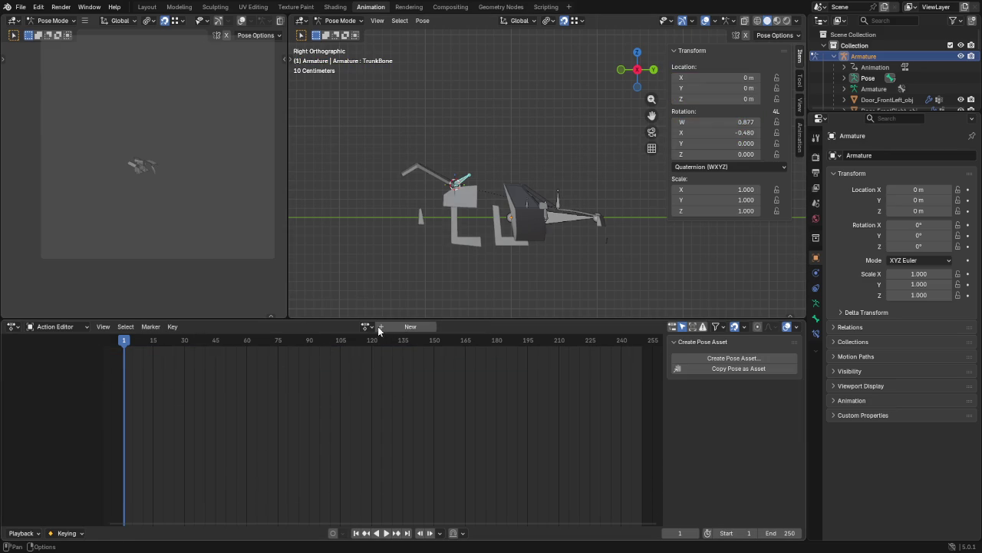
click(411, 327)
double_click(347, 326)
text(Hood_c)
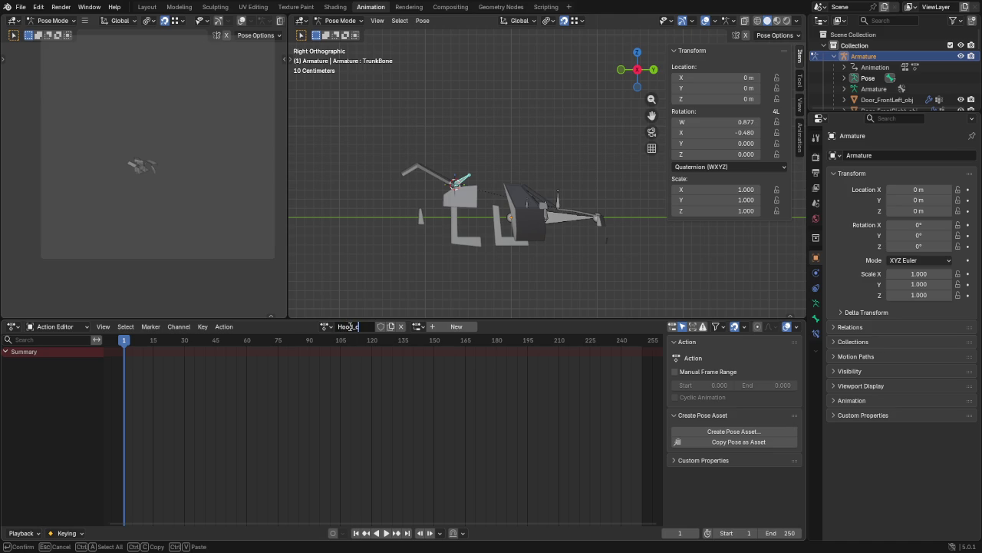
text(g)
key(Return)
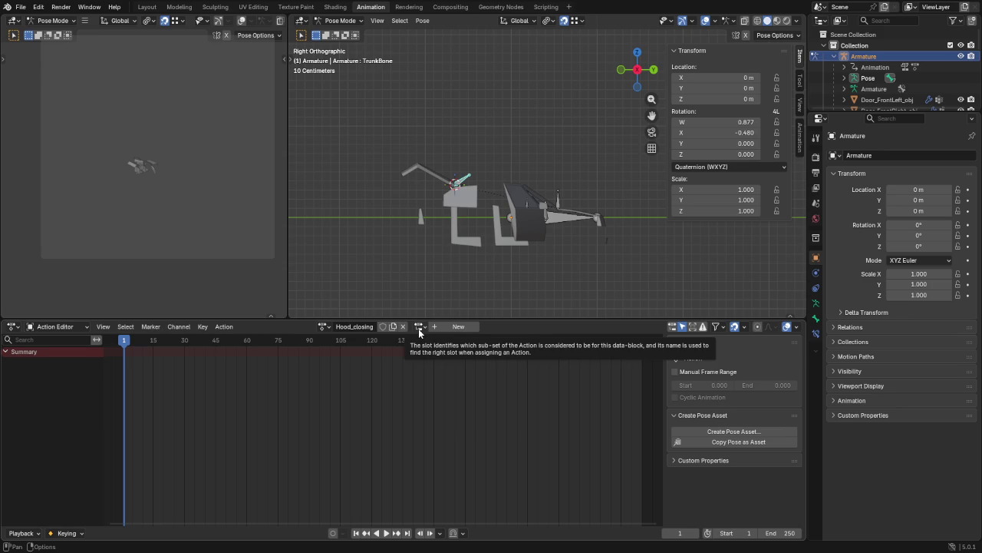
Step: Key HoodBone in its closed pose at frame 41
click(558, 201)
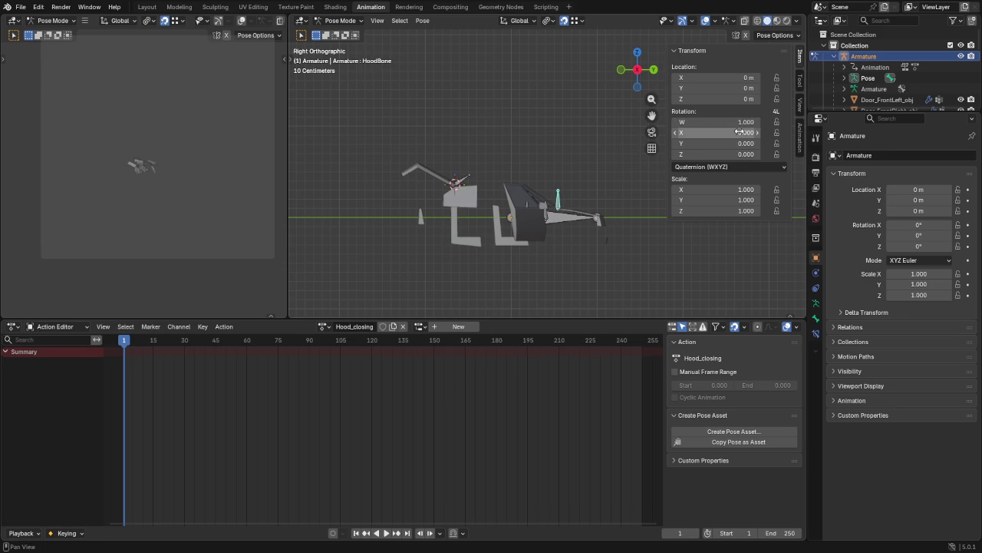
key(i)
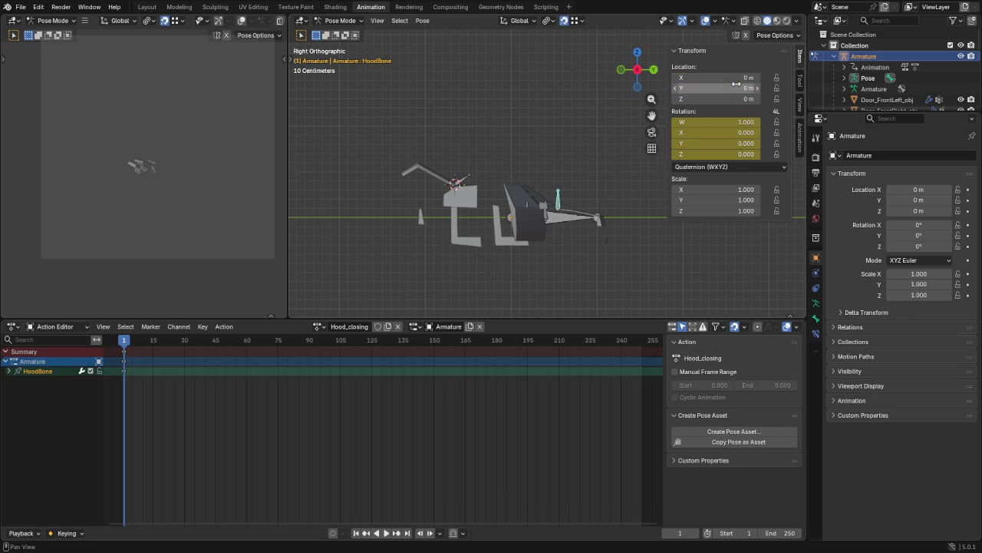
key(i)
drag(127, 361, 210, 360)
drag(131, 341, 138, 347)
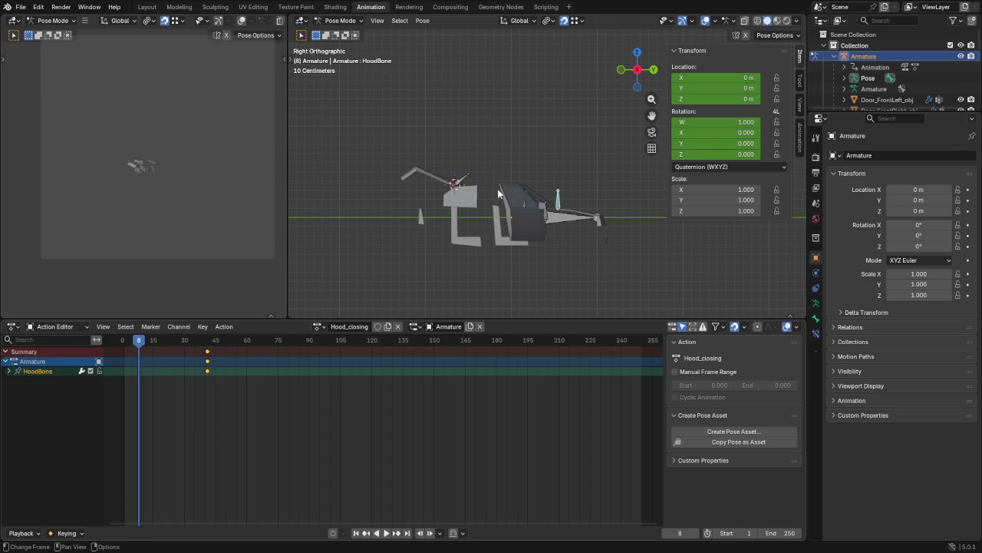
Step: Key the hood partly open at frame 8 and fully open at frame 1, then preview it closing
key(r)
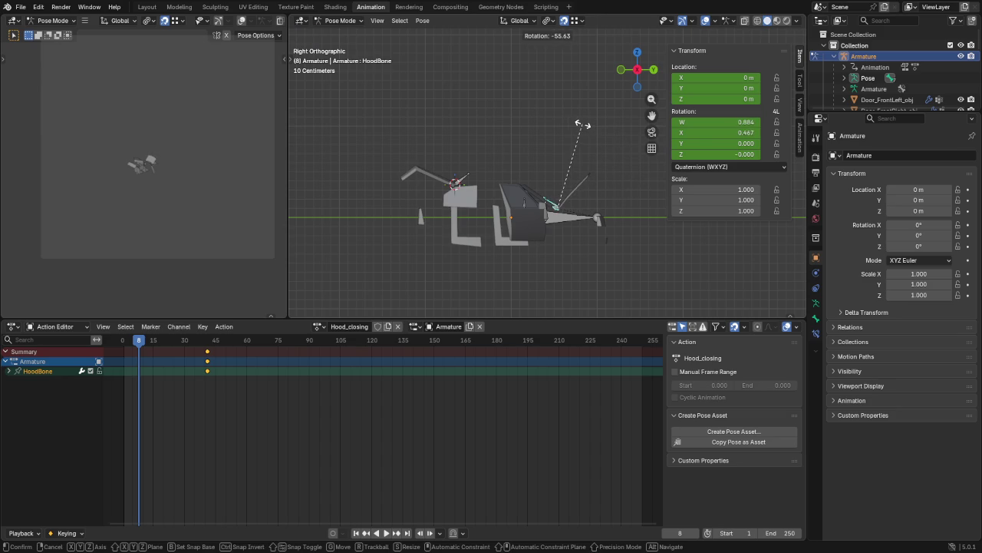
click(586, 129)
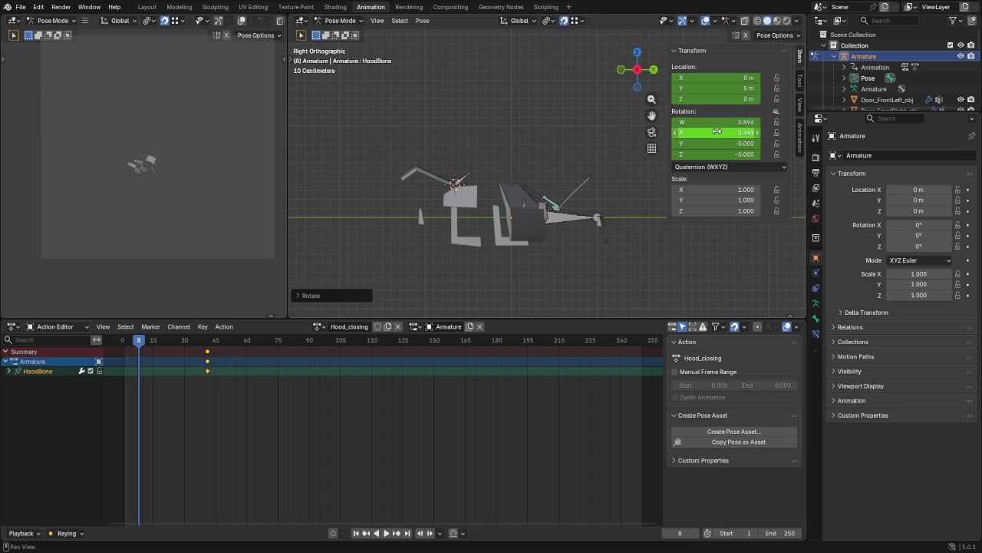
key(i)
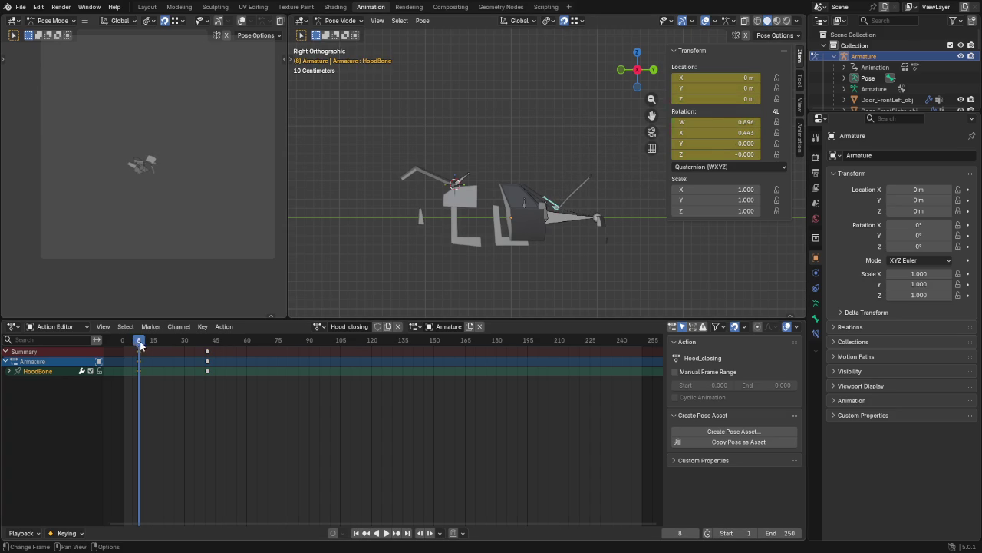
drag(141, 346, 123, 346)
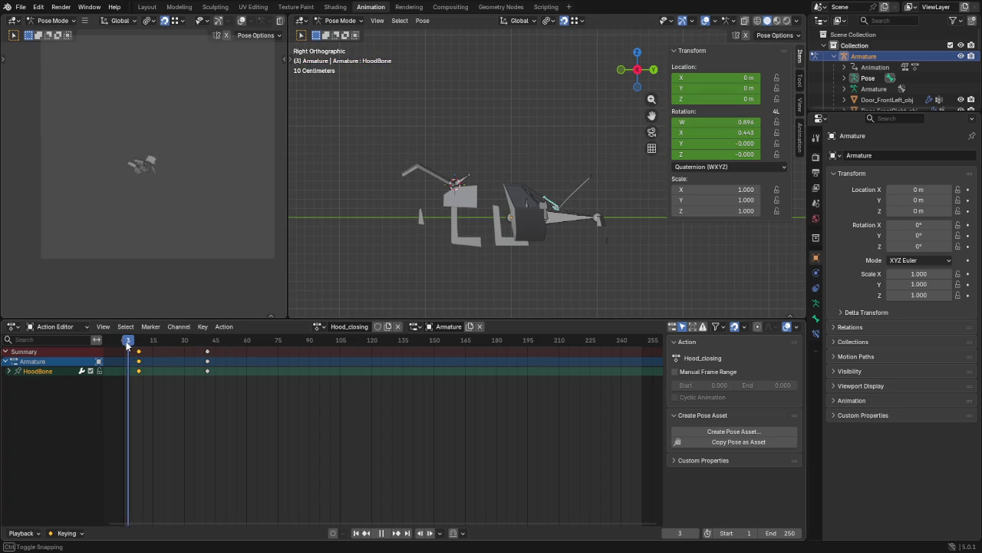
key(r)
click(628, 180)
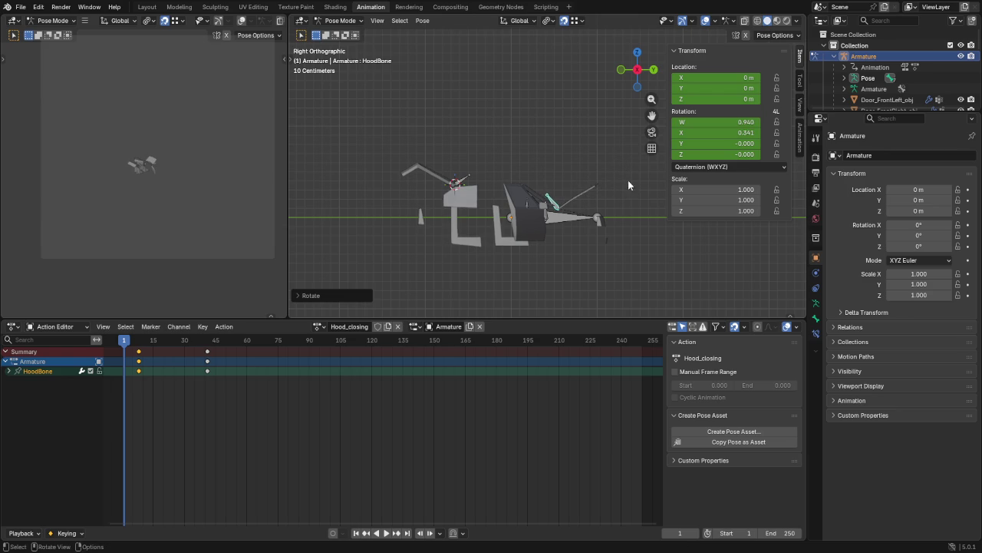
key(i)
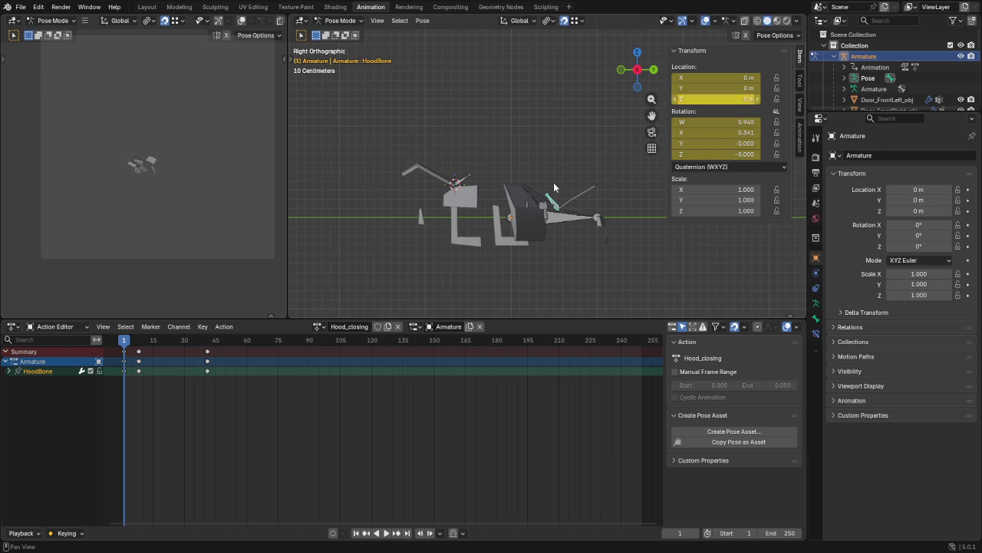
mouse_move(129, 341)
mouse_down()
mouse_move(140, 350)
mouse_move(125, 350)
mouse_move(208, 350)
mouse_up()
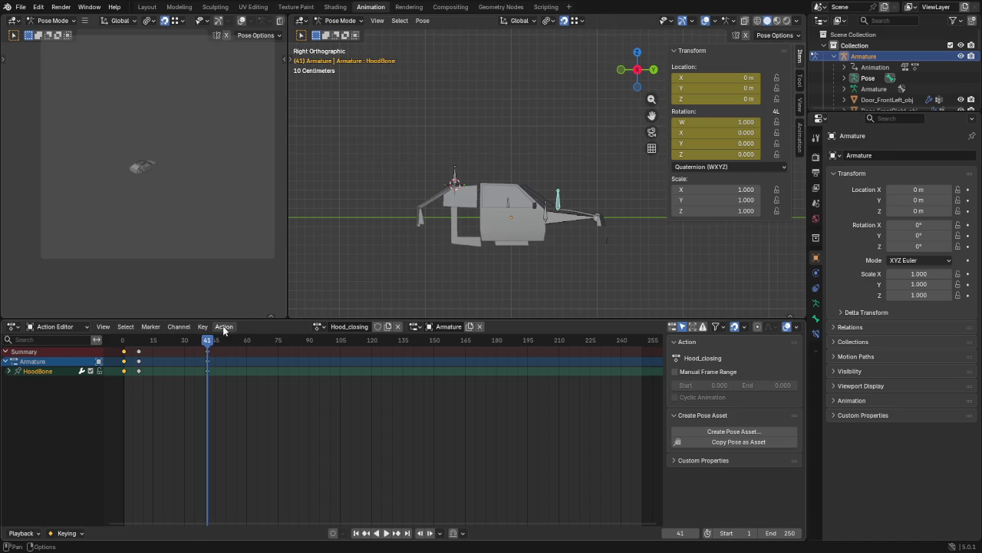
Step: Push the Hood_closing action down onto the NLA stack
click(224, 327)
click(223, 327)
click(220, 376)
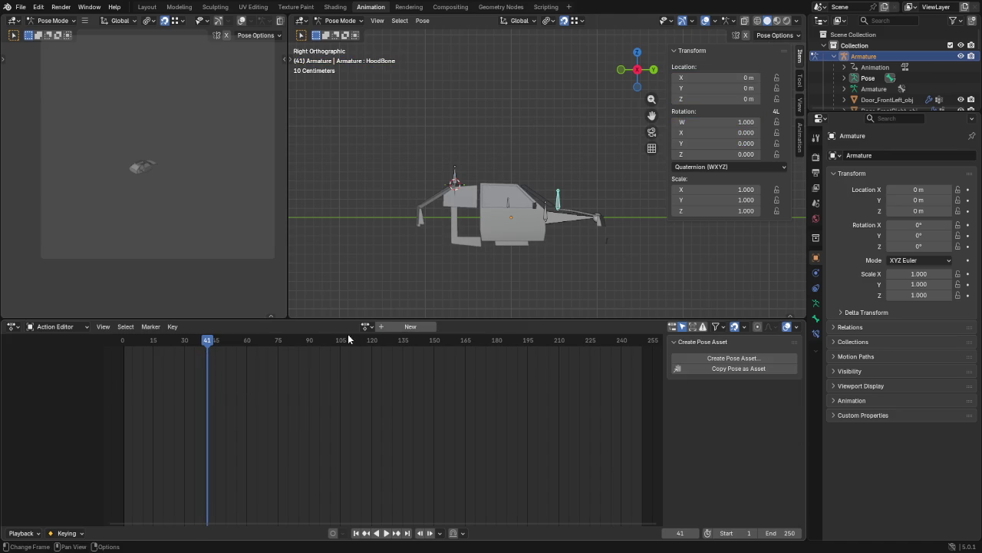
Step: Create a new empty action and name it FrontLeftWindow_open
click(392, 327)
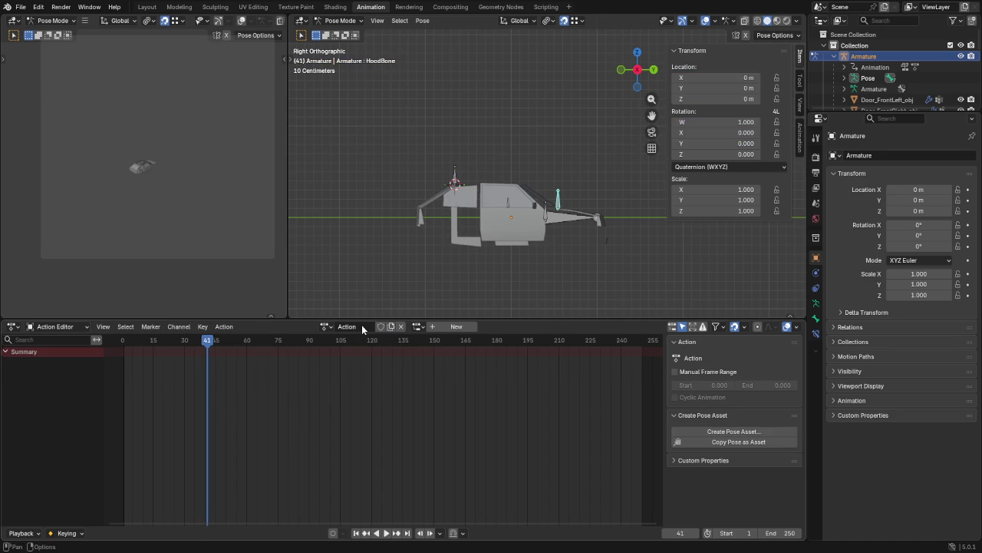
double_click(362, 326)
text(FrontLef)
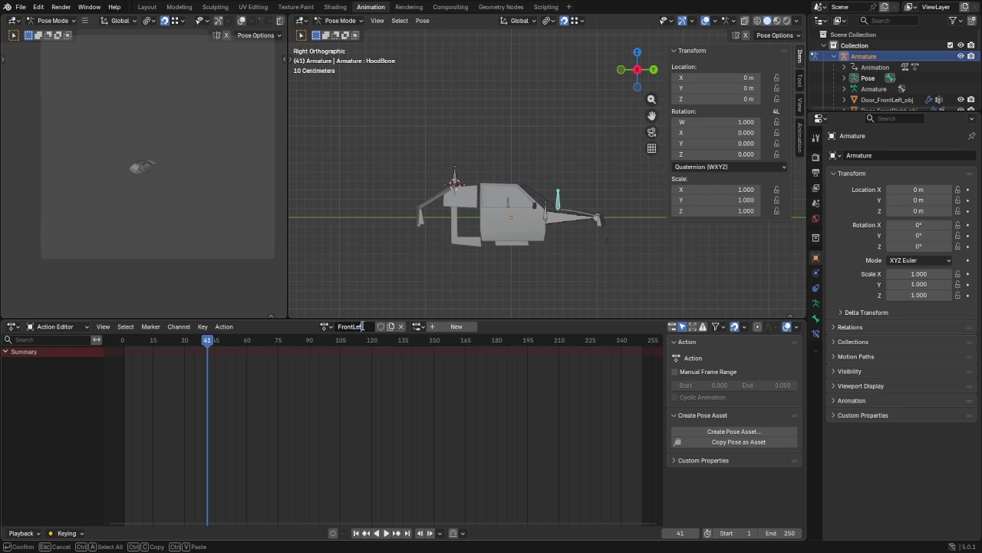
text(indow)
text(_open)
key(Return)
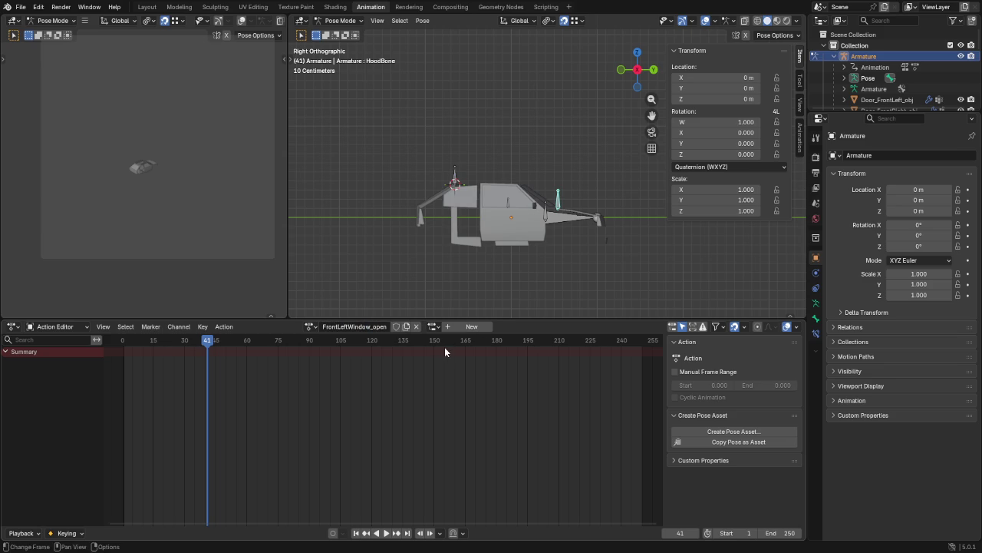
mouse_move(550, 207)
middle_down()
mouse_move(317, 225)
mouse_move(368, 219)
mouse_move(390, 178)
middle_up()
scroll(398, 171, up, 2)
scroll(417, 193, up, 1)
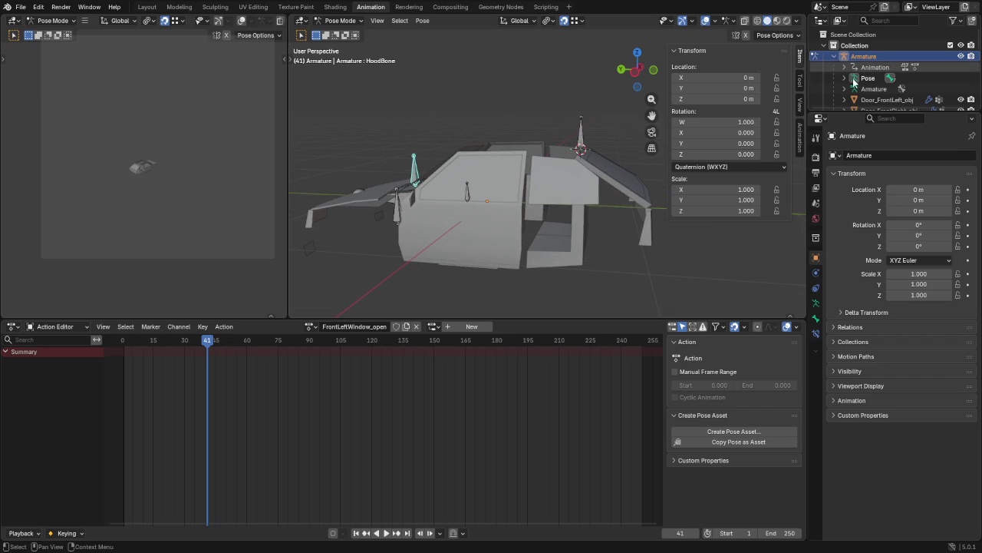
scroll(883, 79, down, 5)
Step: Select the front-left window bone and key its rest pose at frame 0
click(894, 68)
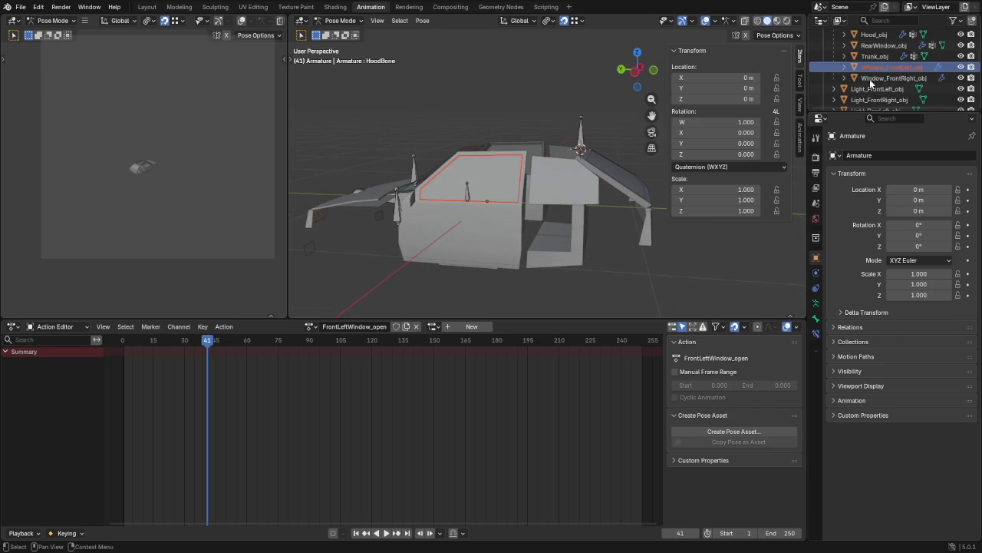
click(469, 196)
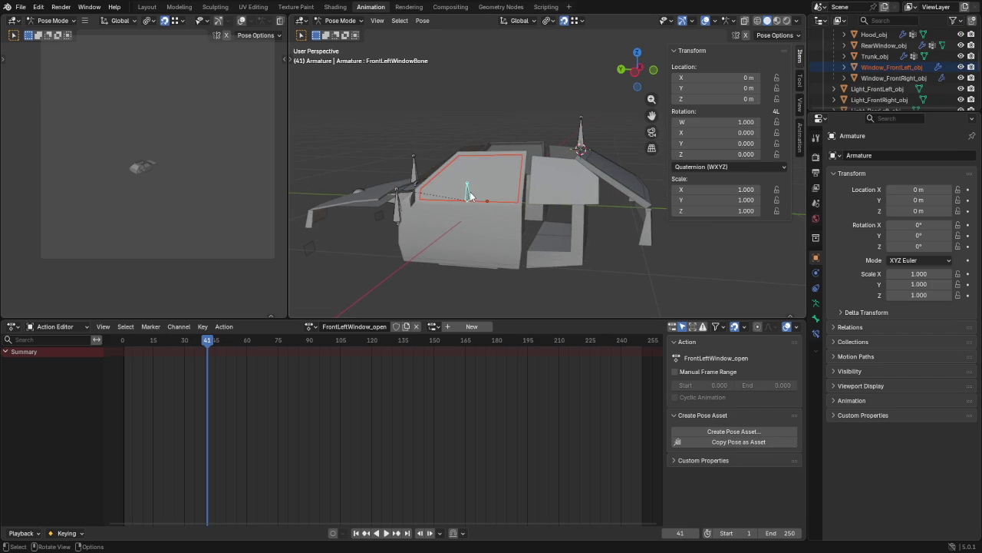
key(ctrl+KP_3)
scroll(469, 191, up, 2)
scroll(517, 174, up, 4)
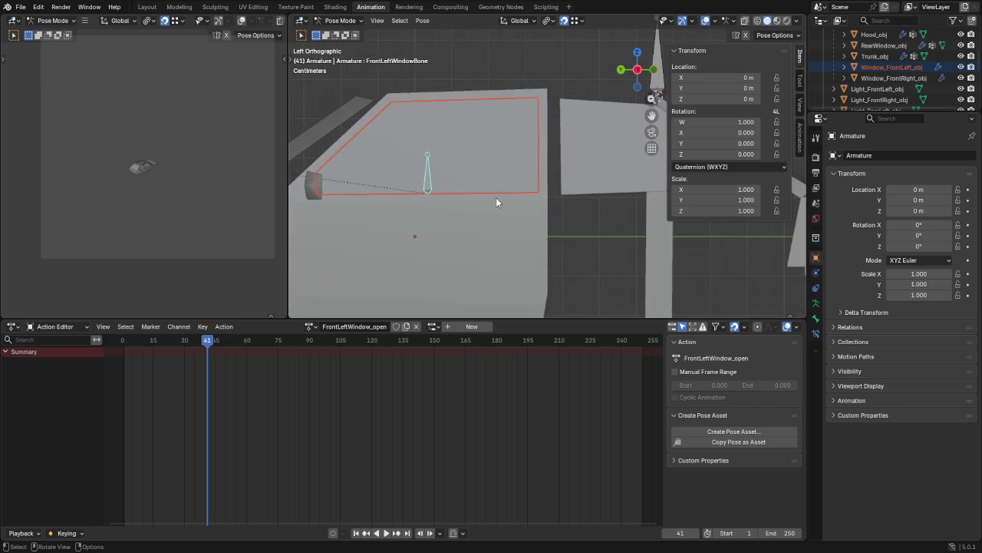
scroll(485, 222, down, 1)
key(g)
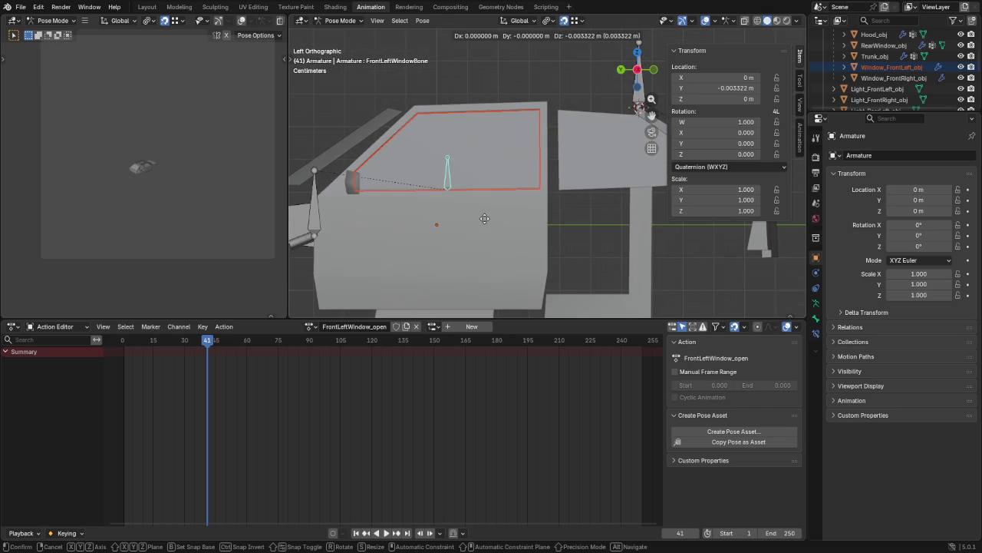
right_click(484, 221)
key(i)
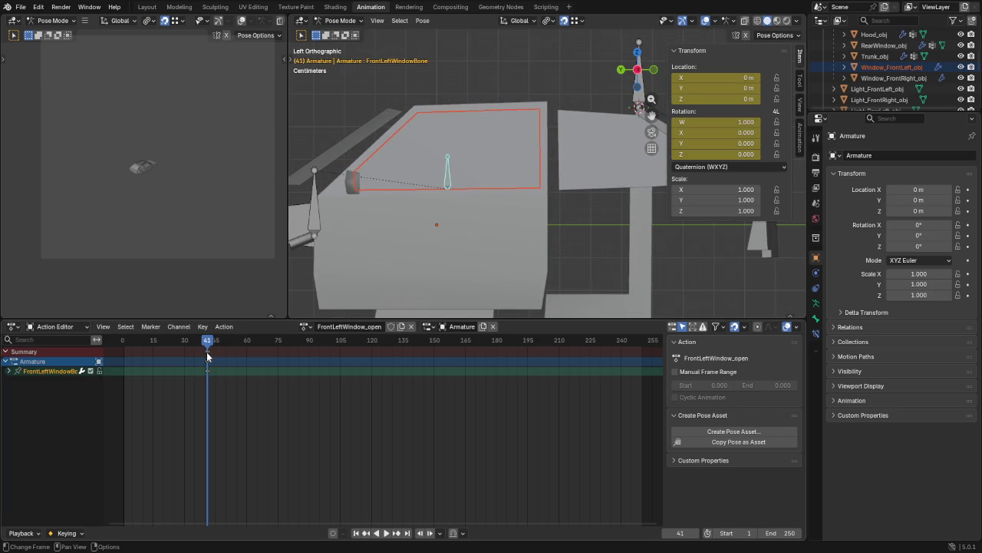
key(g)
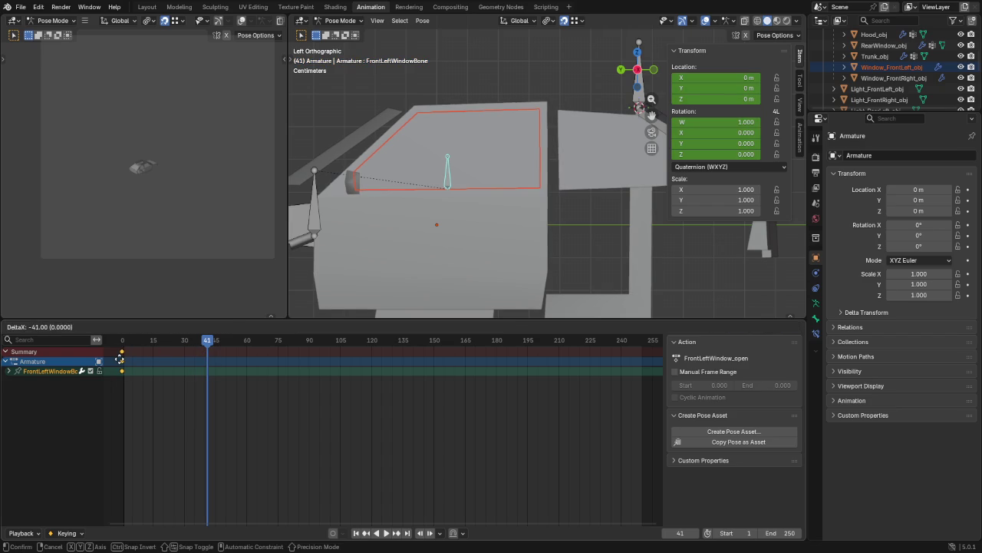
click(120, 360)
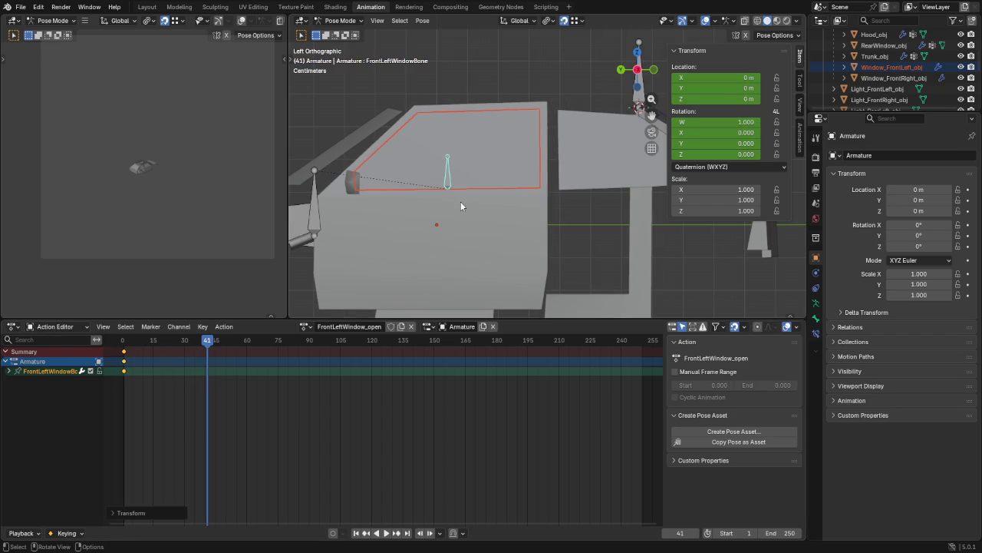
Step: Lower the window bone along Z, enable Face snapping, and shift it slightly along X
key(g)
key(z)
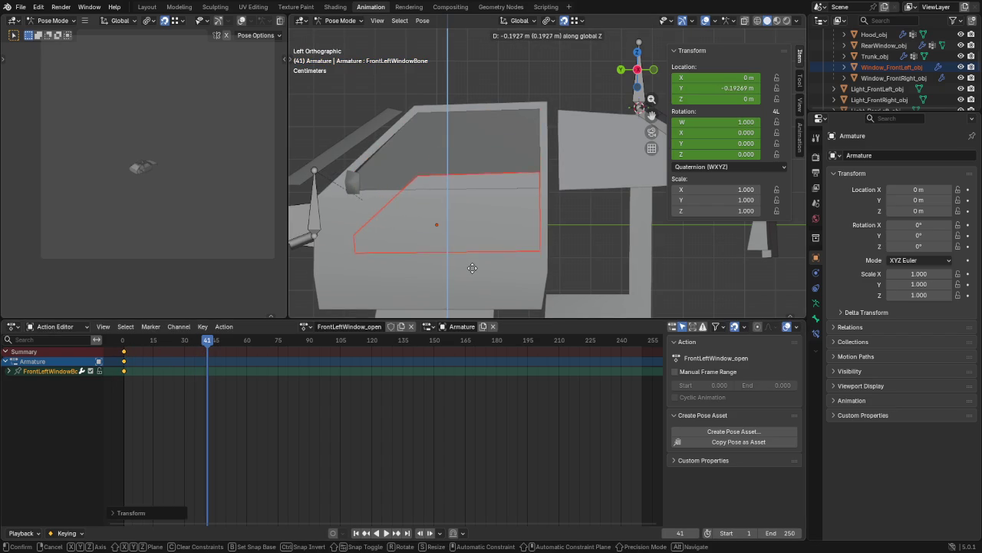
click(472, 267)
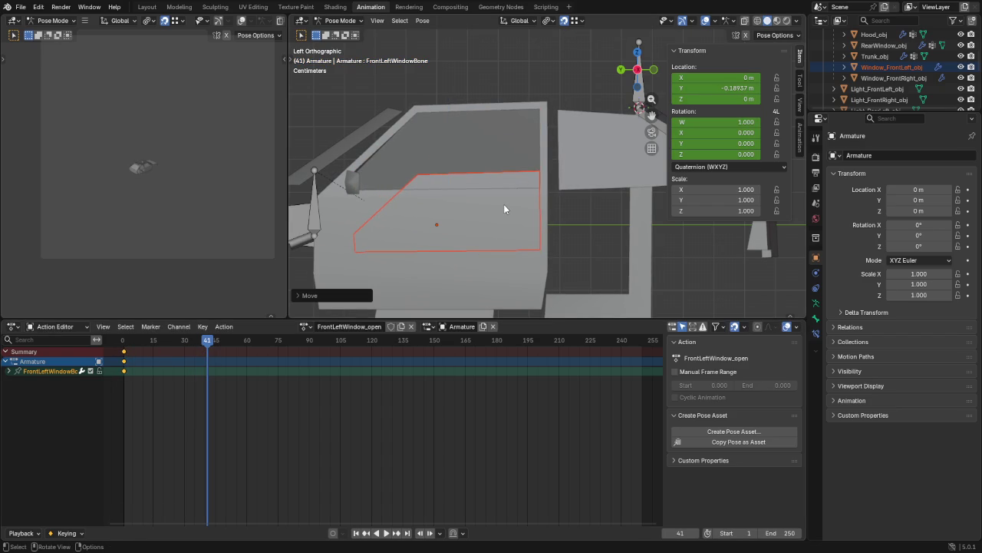
mouse_move(504, 204)
middle_down()
mouse_move(480, 206)
mouse_move(449, 229)
mouse_move(449, 196)
mouse_move(538, 79)
middle_up()
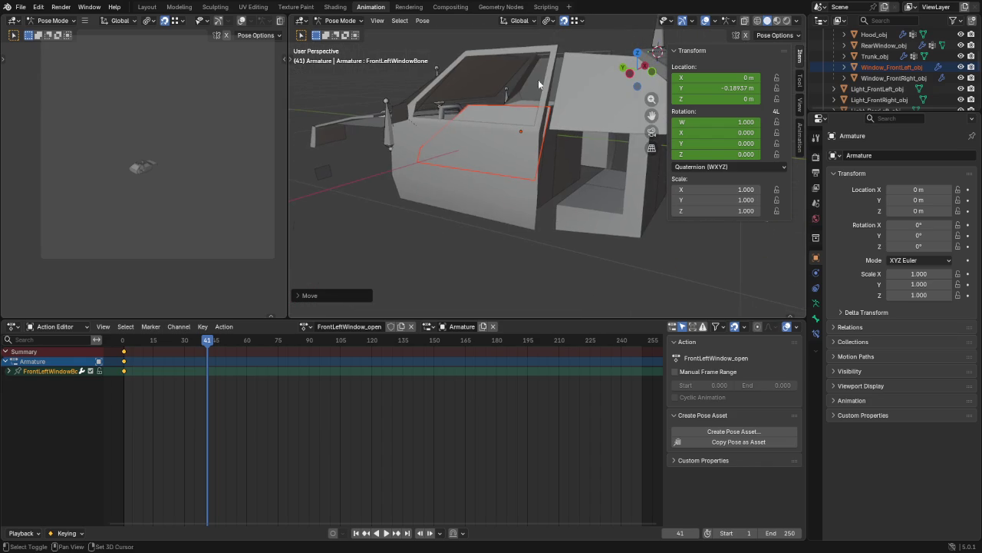
click(574, 22)
click(547, 120)
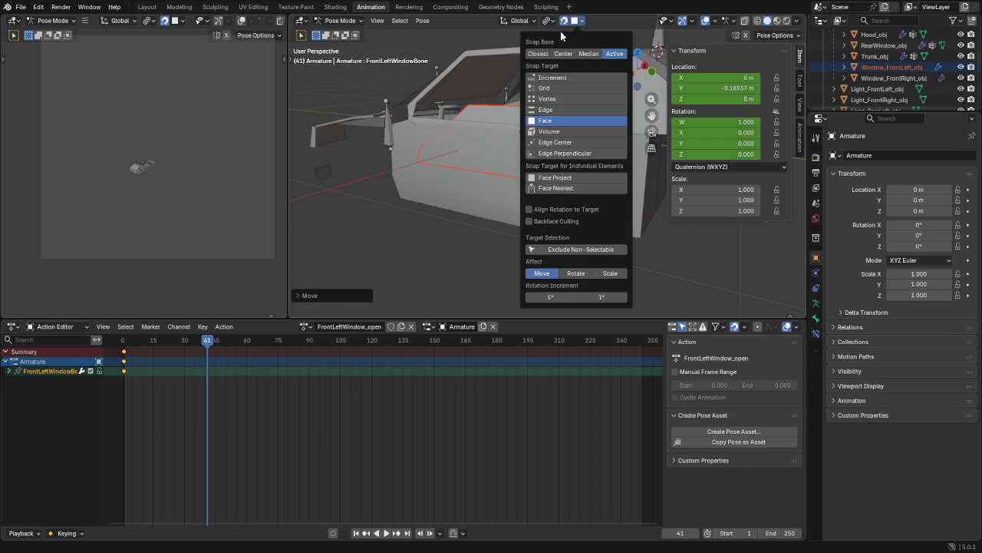
key(g)
key(x)
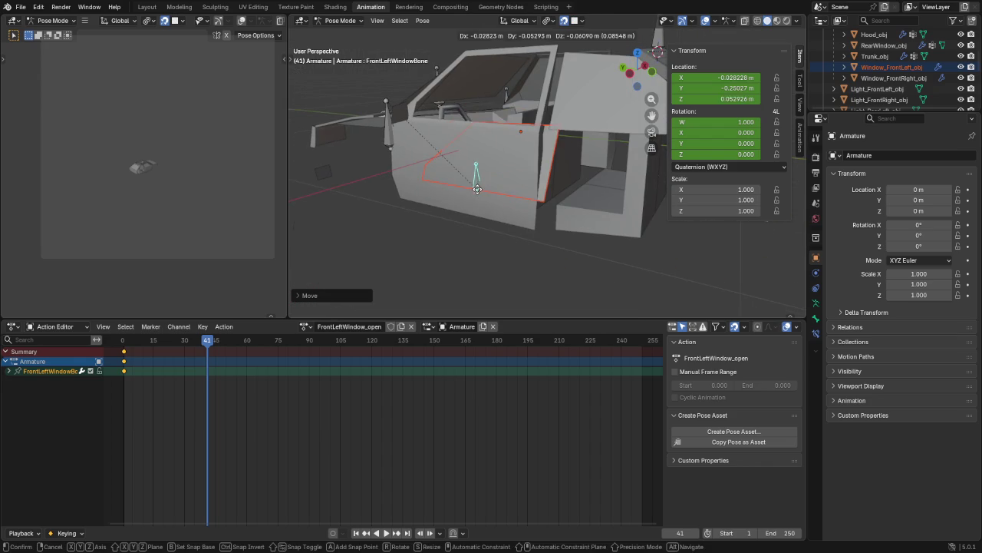
click(478, 182)
Step: Nudge the window bone along X and tilt it around the Y axis
scroll(474, 168, up, 5)
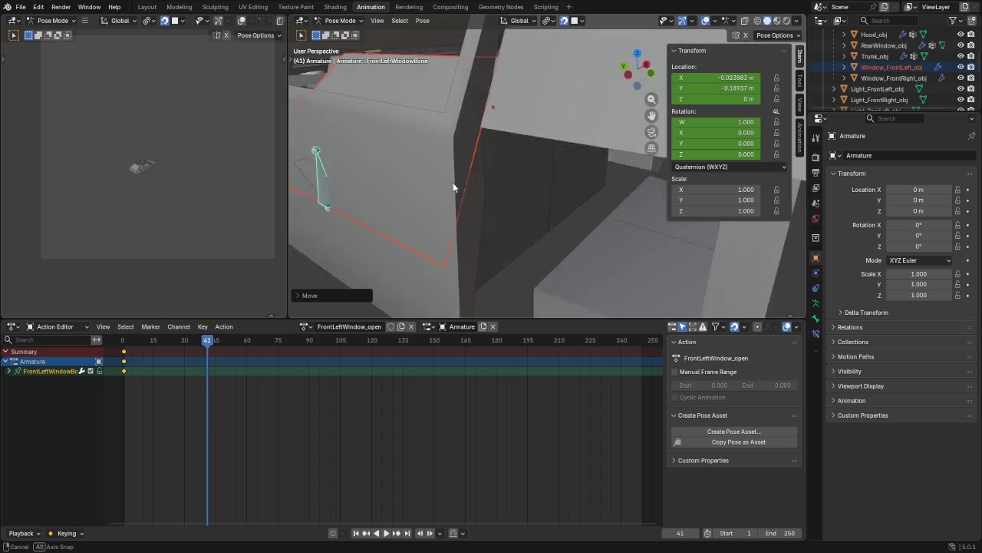
middle_drag(454, 181, 456, 173)
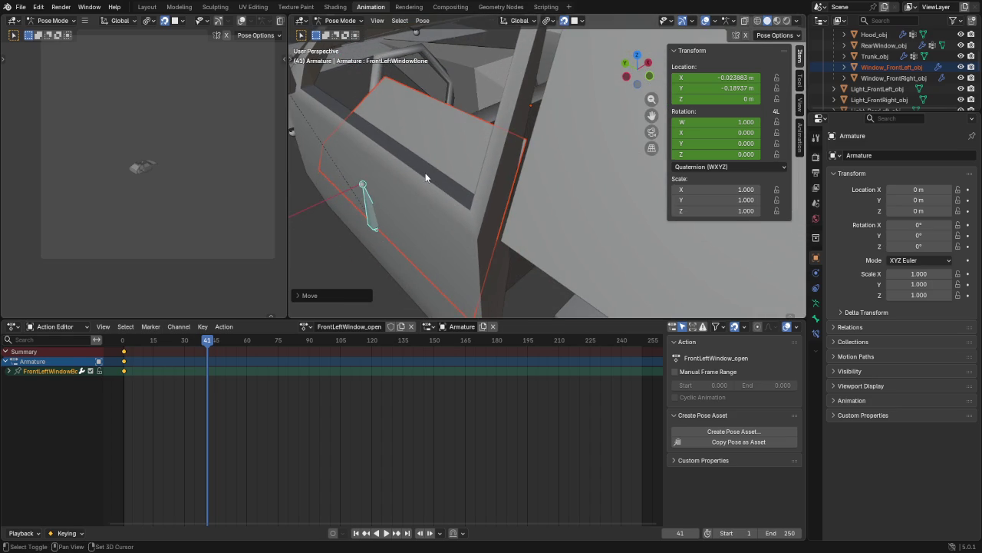
key(g)
key(x)
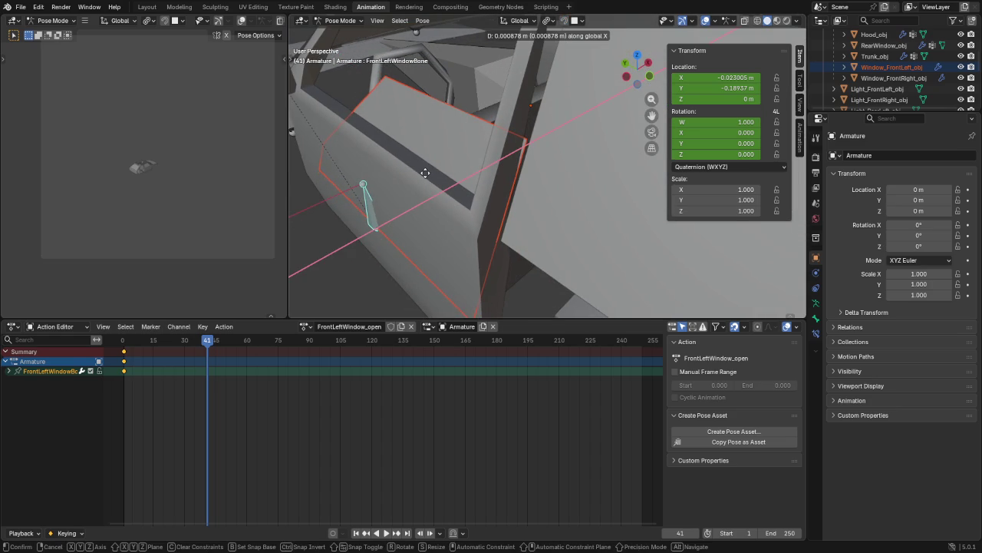
click(456, 151)
key(r)
key(y)
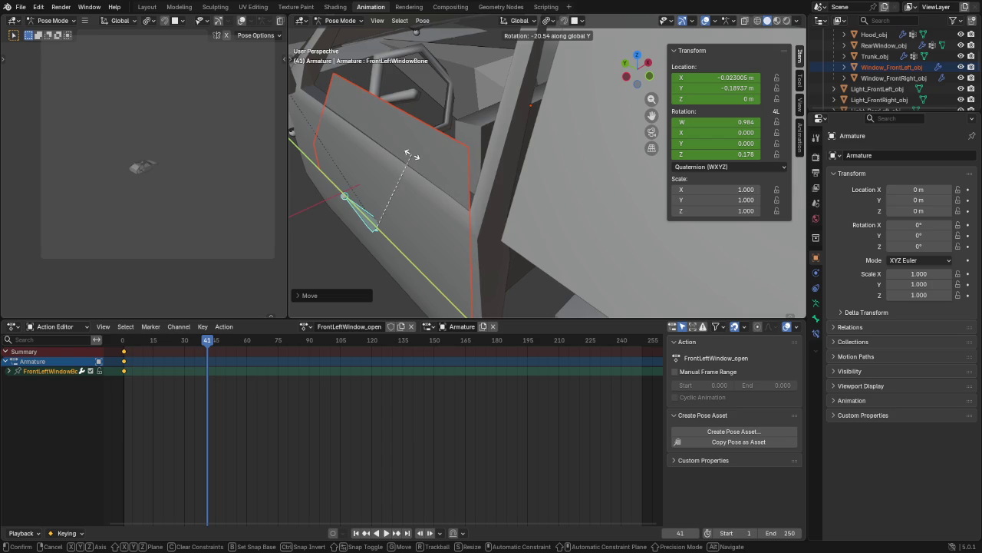
click(410, 154)
scroll(632, 118, down, 2)
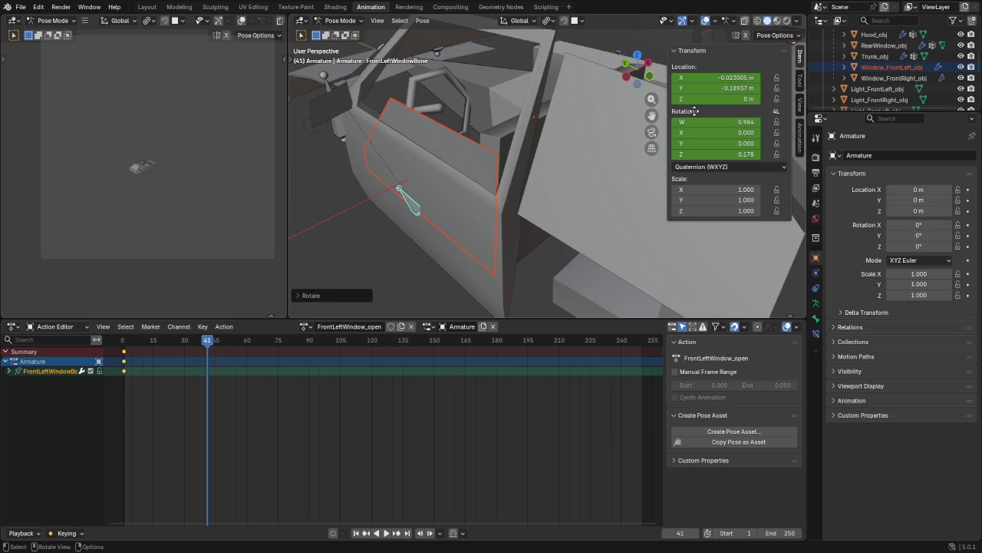
Step: Key the lowered window pose at frame 21 and preview the animation
key(i)
key(i)
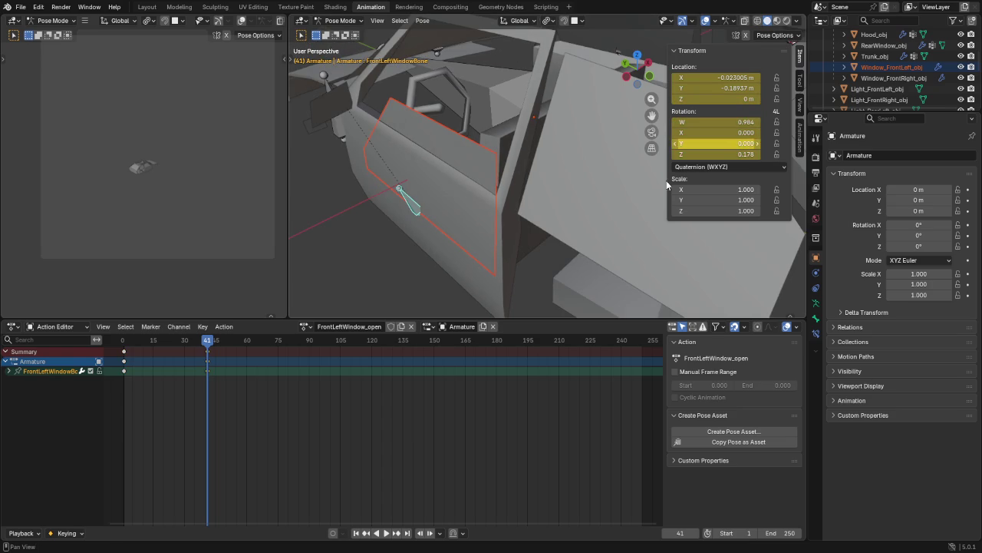
drag(207, 355, 163, 358)
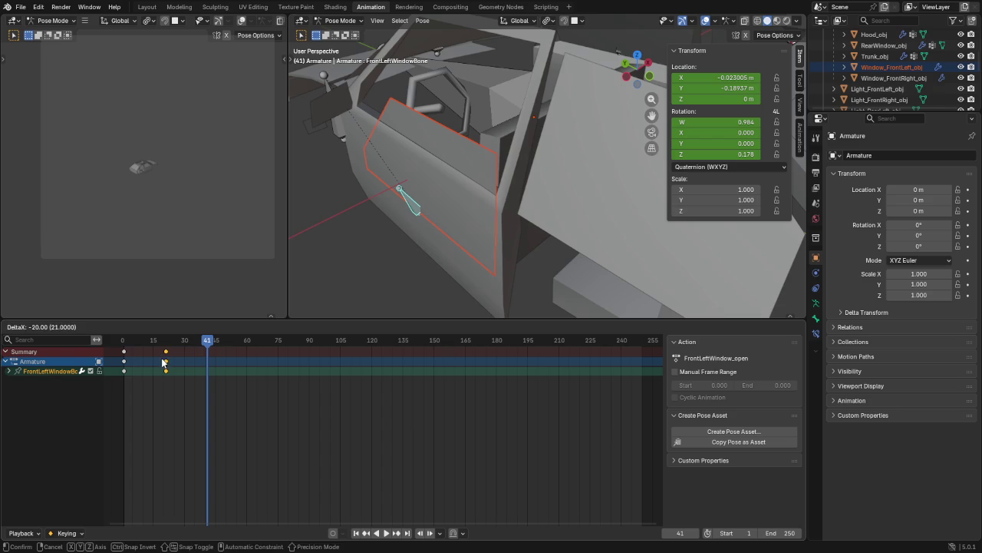
click(163, 360)
key(shift+ctrl+space)
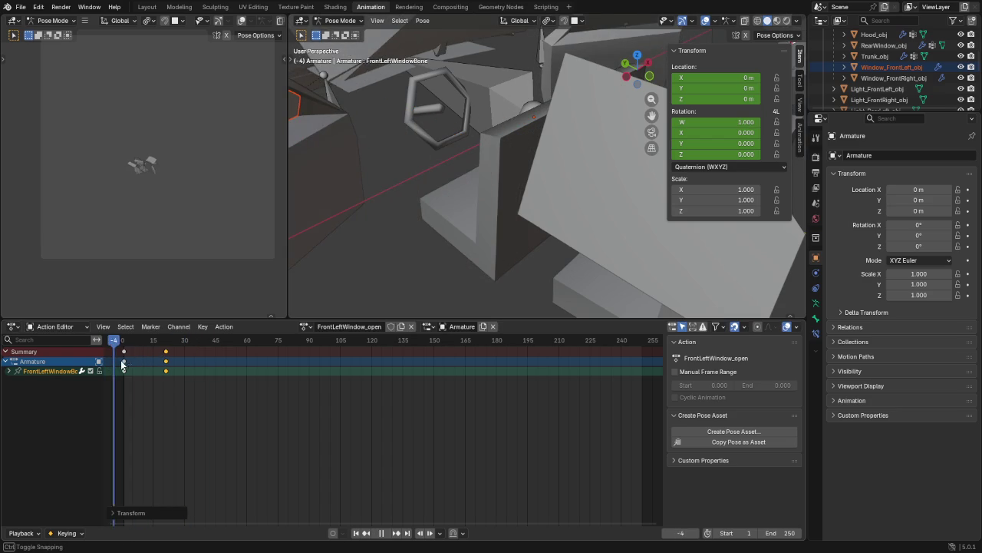
mouse_move(142, 371)
mouse_down()
mouse_move(250, 375)
mouse_move(221, 379)
mouse_up()
key(space)
Step: Give FrontLeftWindow_open a fake user and push it down onto the NLA stack
click(392, 327)
click(224, 326)
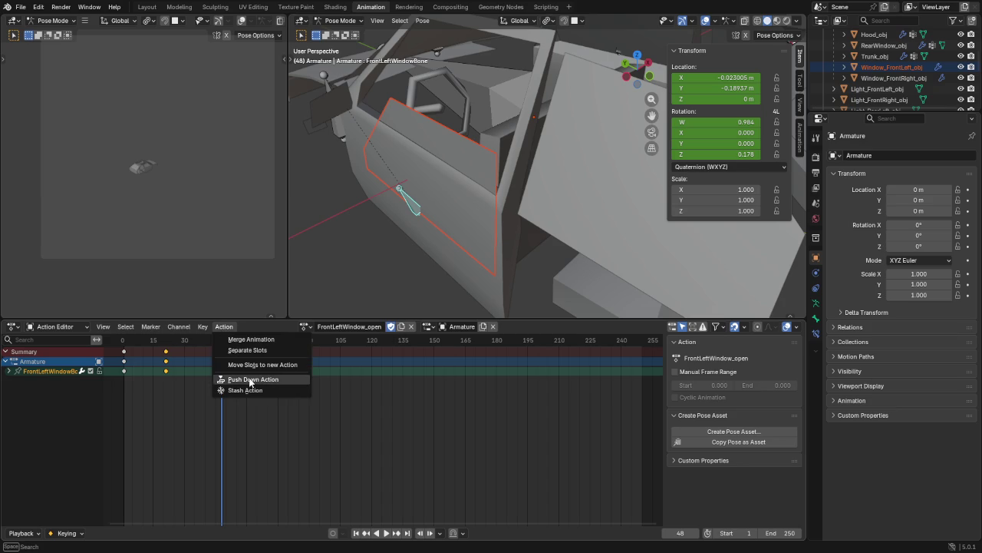
click(250, 379)
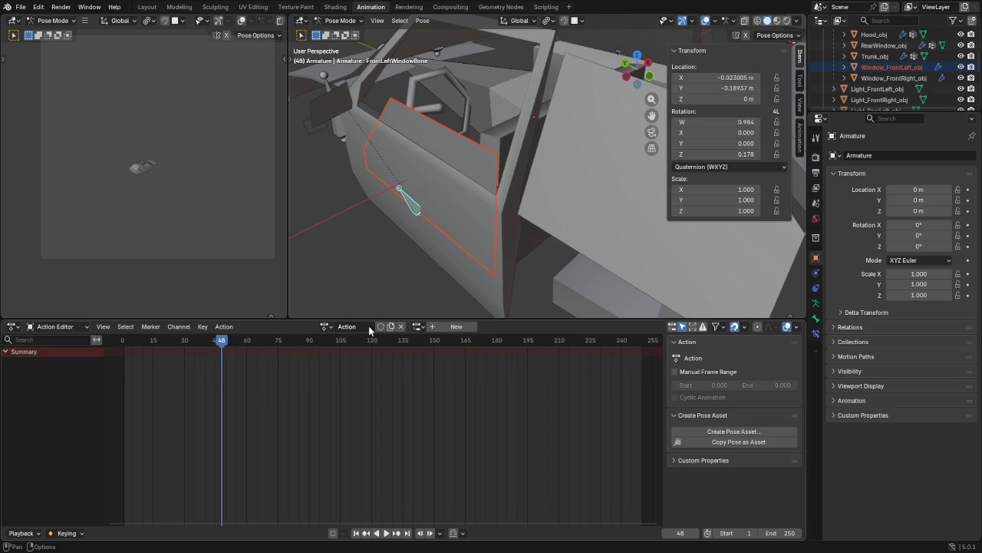
Step: Rename the fresh empty action to FrontRightWindow_open
click(363, 326)
text(Front)
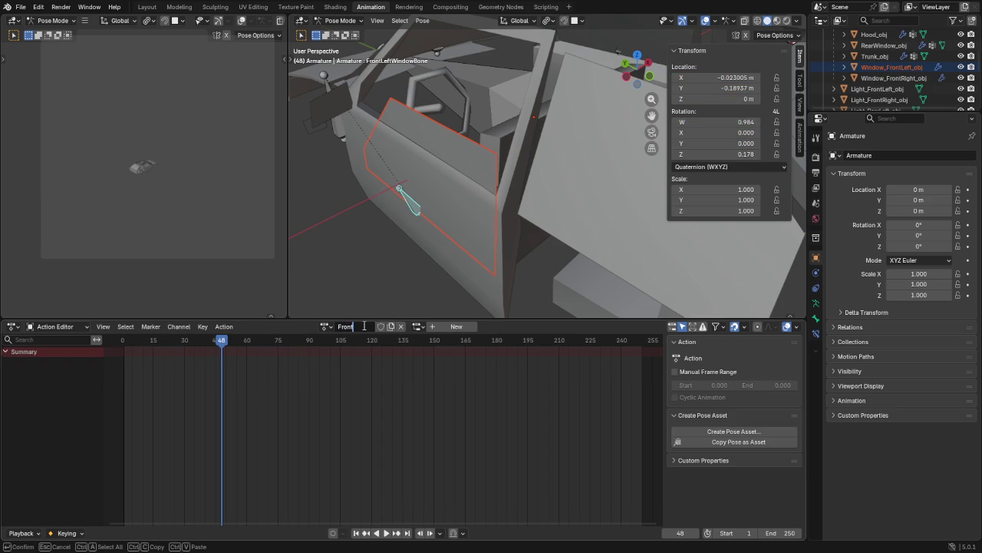
text(indow_)
text(open)
key(Return)
scroll(399, 180, down, 3)
scroll(495, 169, down, 3)
middle_drag(496, 169, 358, 130)
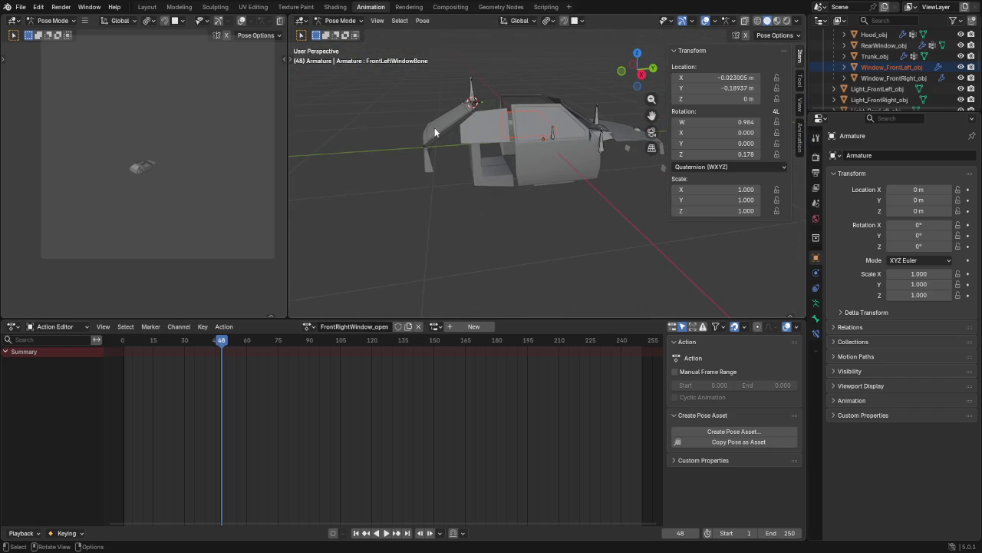
scroll(506, 128, up, 2)
scroll(506, 127, up, 2)
middle_drag(513, 62, 501, 154)
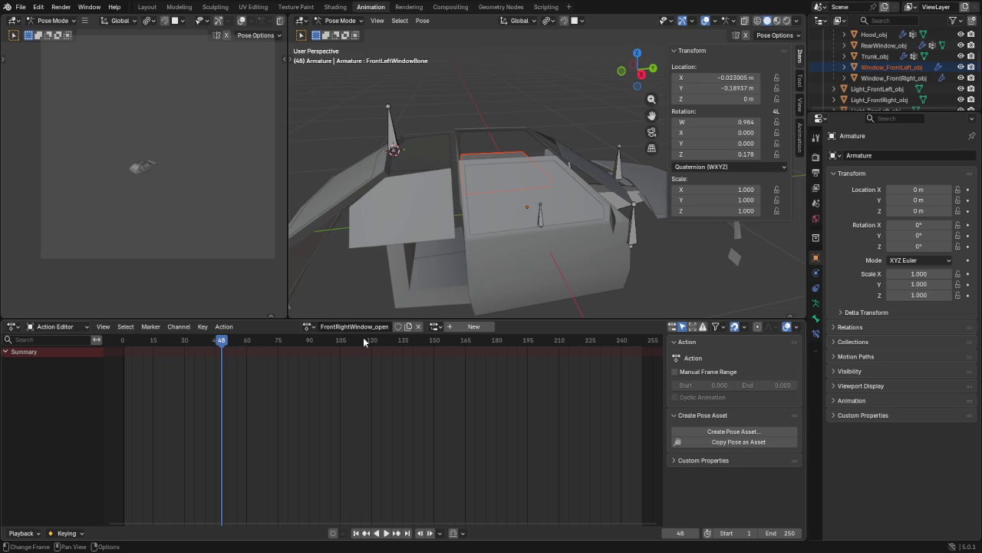
Step: Select the front-right window bone and key its rest pose at the start frame
click(519, 220)
click(541, 221)
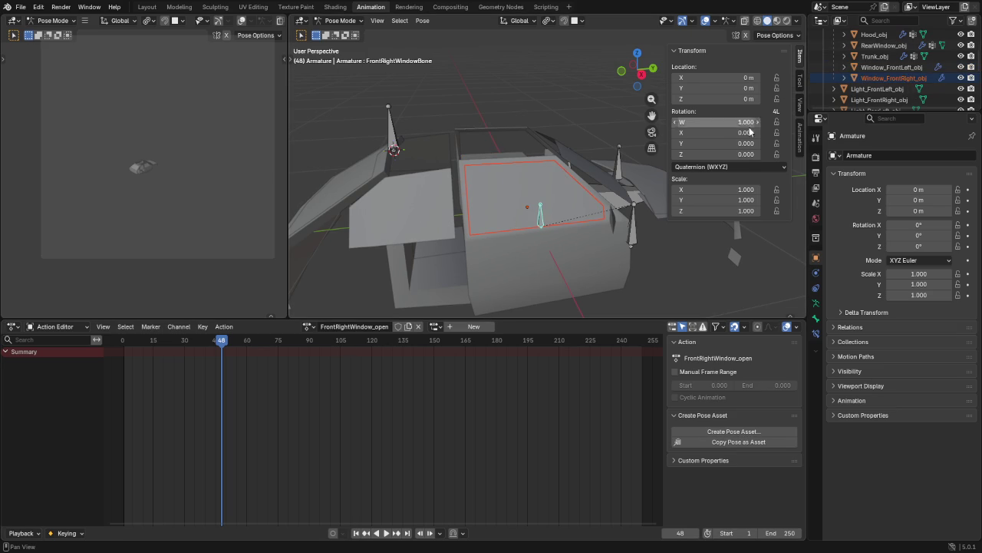
key(i)
key(i)
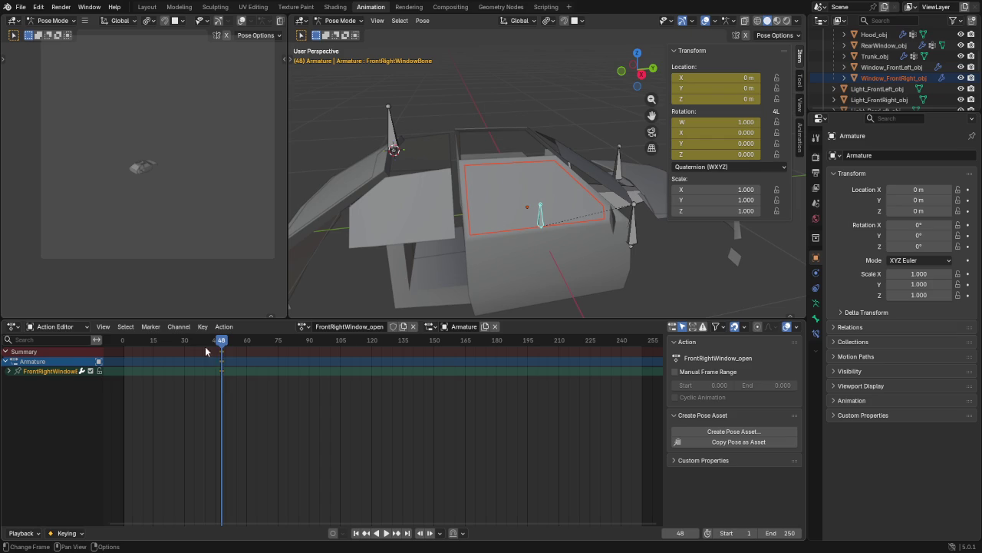
key(g)
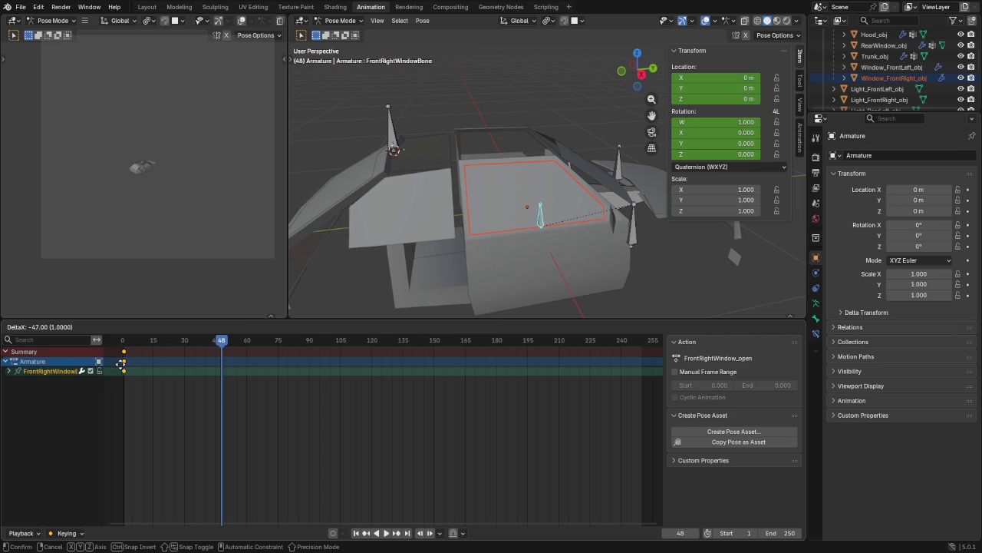
click(123, 361)
Step: From the right-side view, lower the window bone along Z to its final height
key(KP_3)
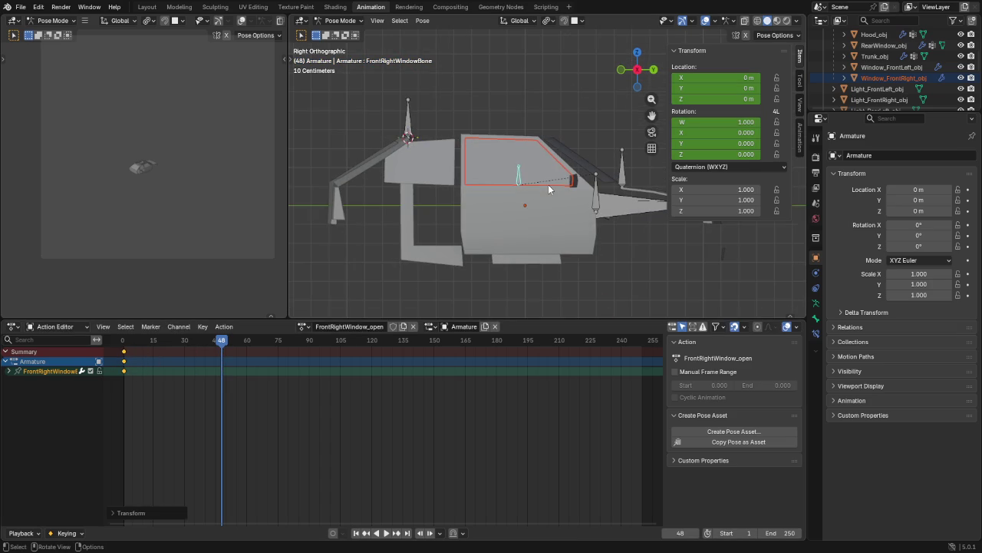
key(g)
key(z)
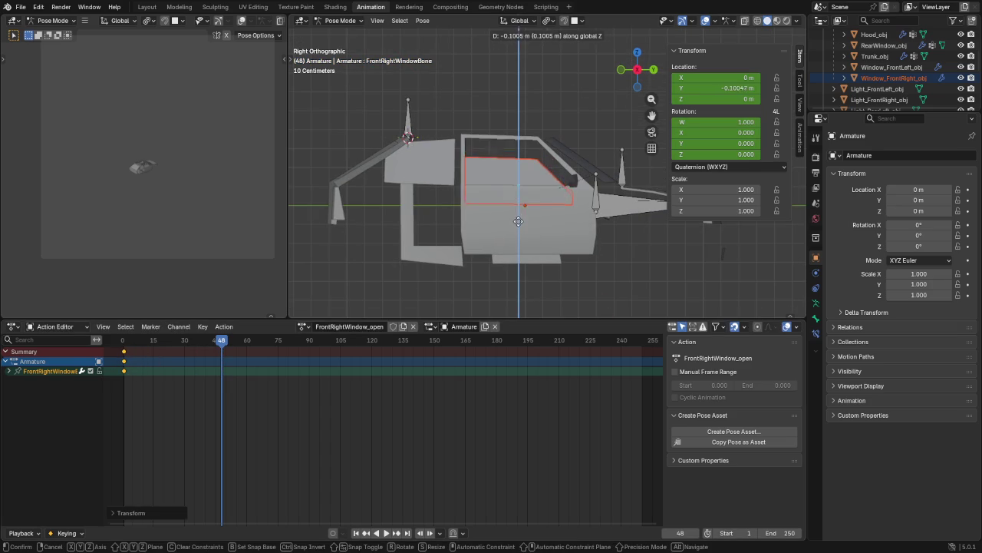
click(519, 233)
key(g)
key(z)
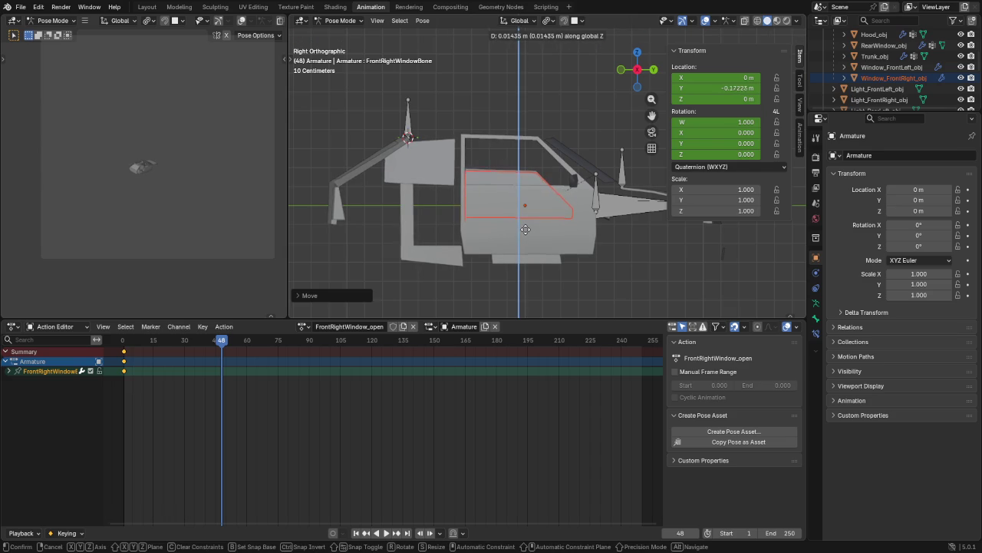
click(525, 231)
Step: Shift the window bone along X and rotate it around the Y axis
middle_drag(500, 229, 621, 256)
key(g)
key(x)
click(617, 255)
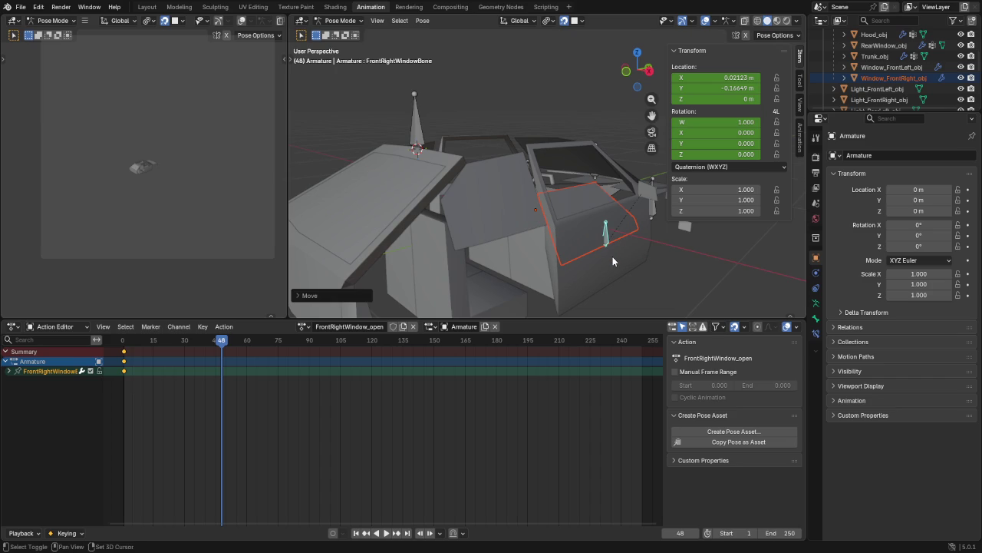
scroll(639, 259, up, 3)
key(g)
key(x)
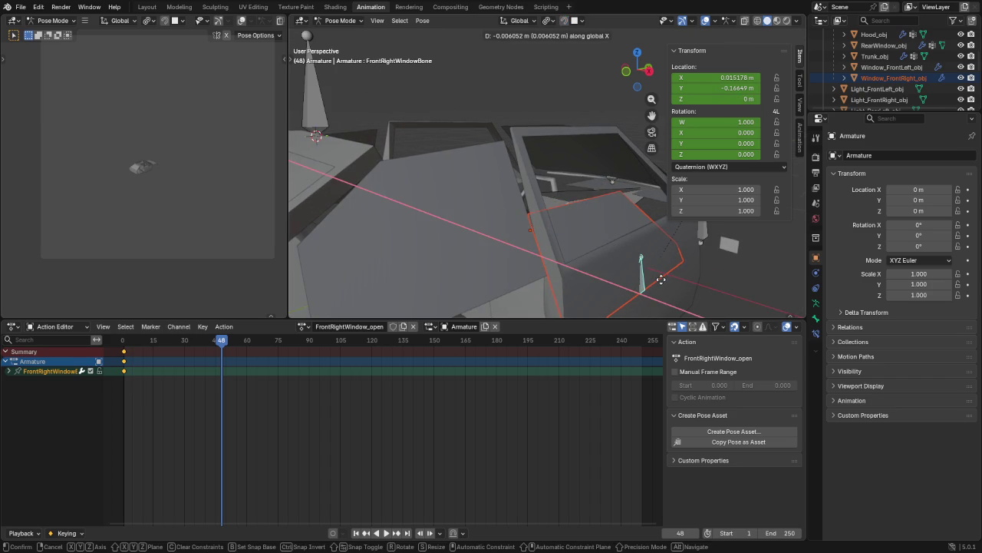
click(638, 273)
mouse_move(639, 273)
middle_down()
mouse_move(542, 209)
mouse_move(552, 205)
middle_up()
key(r)
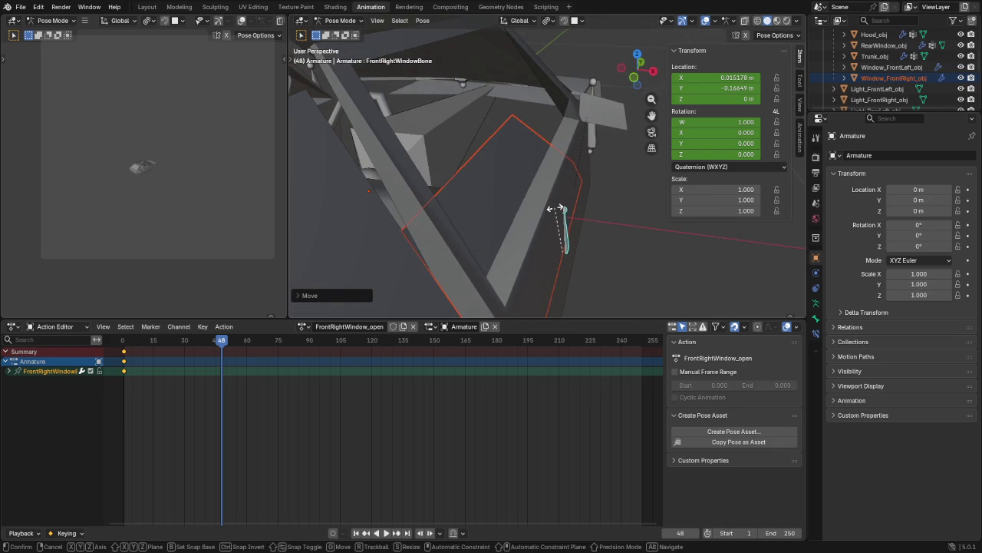
key(y)
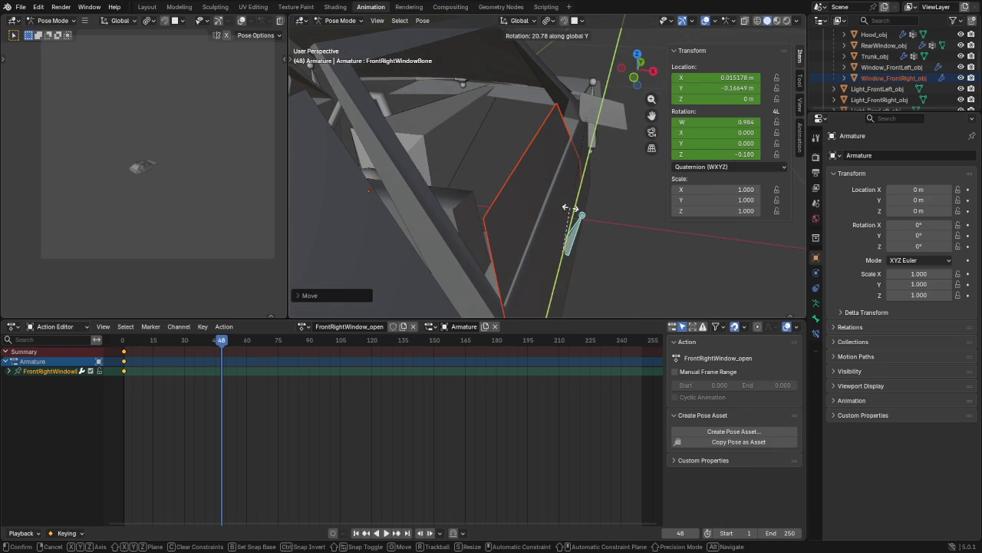
click(575, 212)
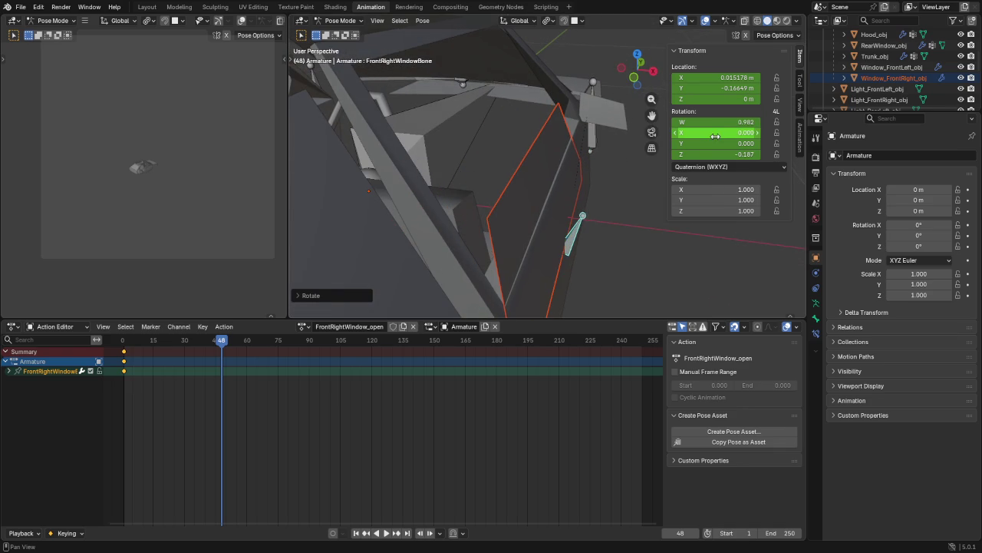
Step: Key the lowered window pose, move that key to frame 25, and preview playback
key(i)
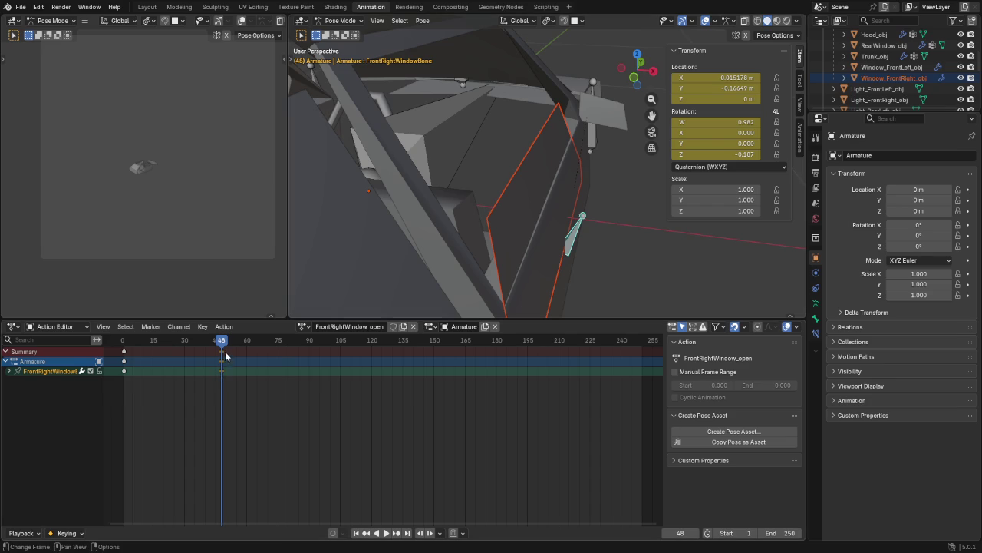
key(g)
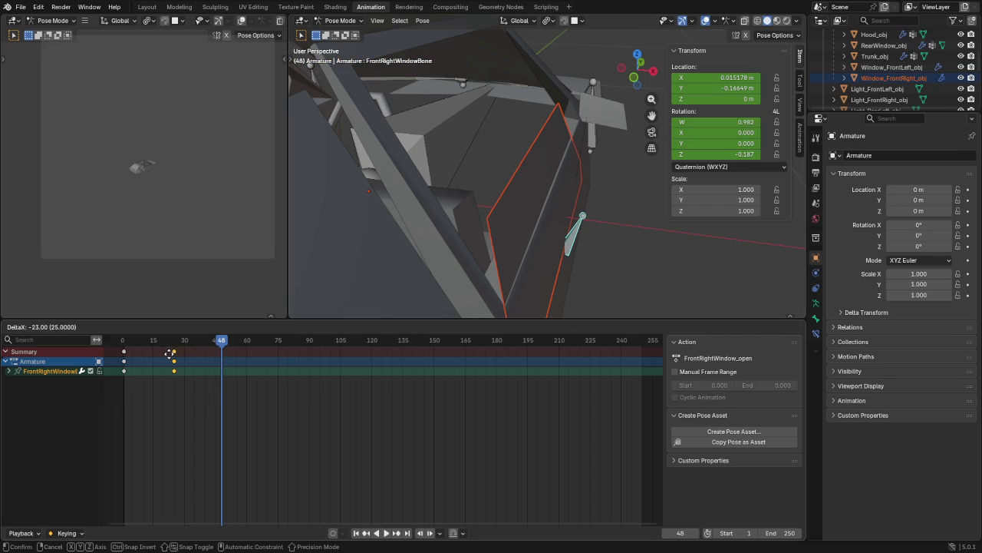
click(165, 353)
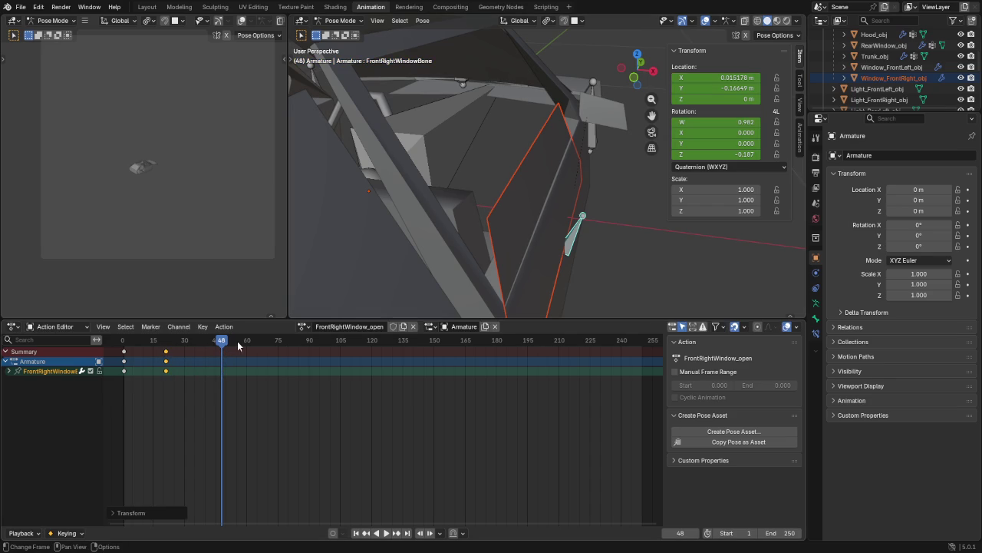
drag(221, 345, 117, 344)
key(space)
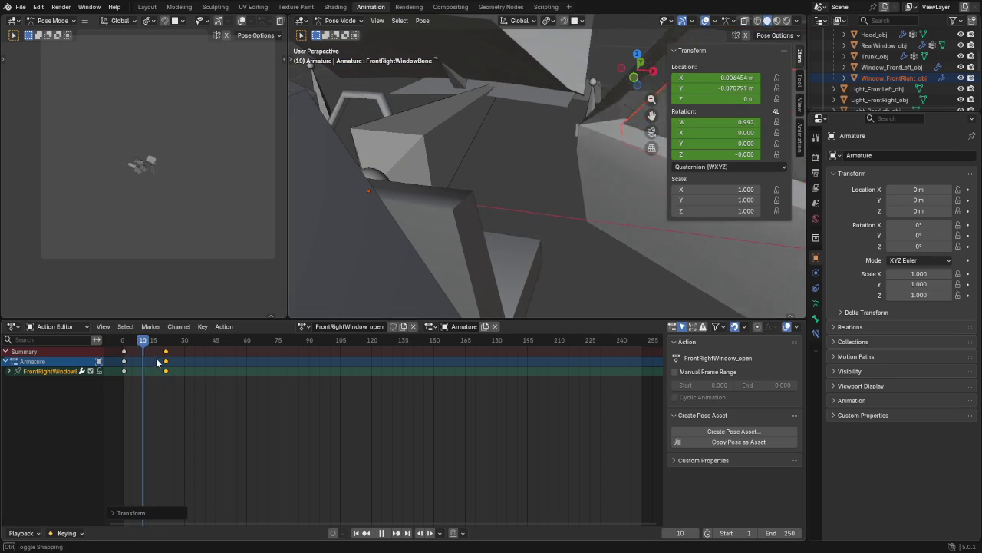
key(Escape)
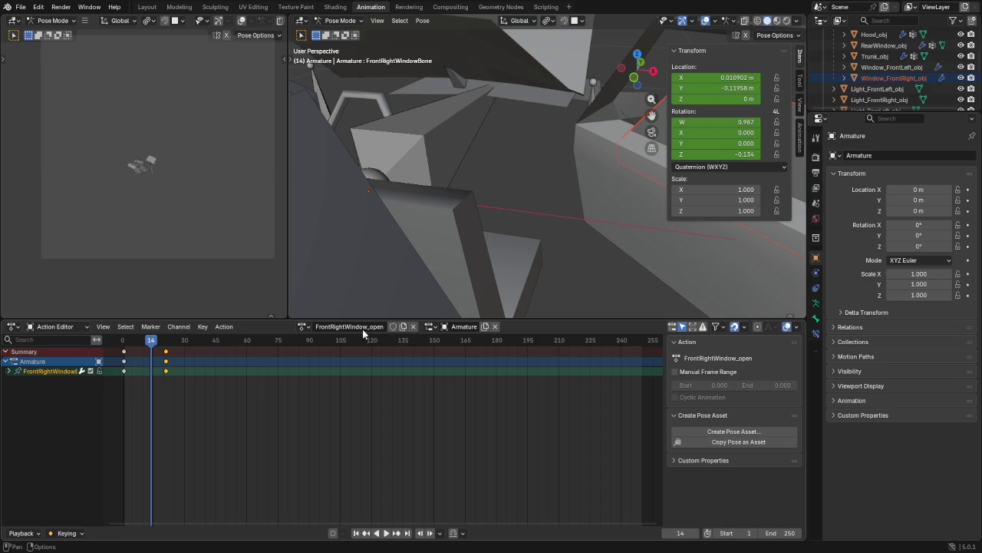
Step: Give FrontRightWindow_open a fake user and push it down onto the NLA stack
click(397, 329)
click(221, 327)
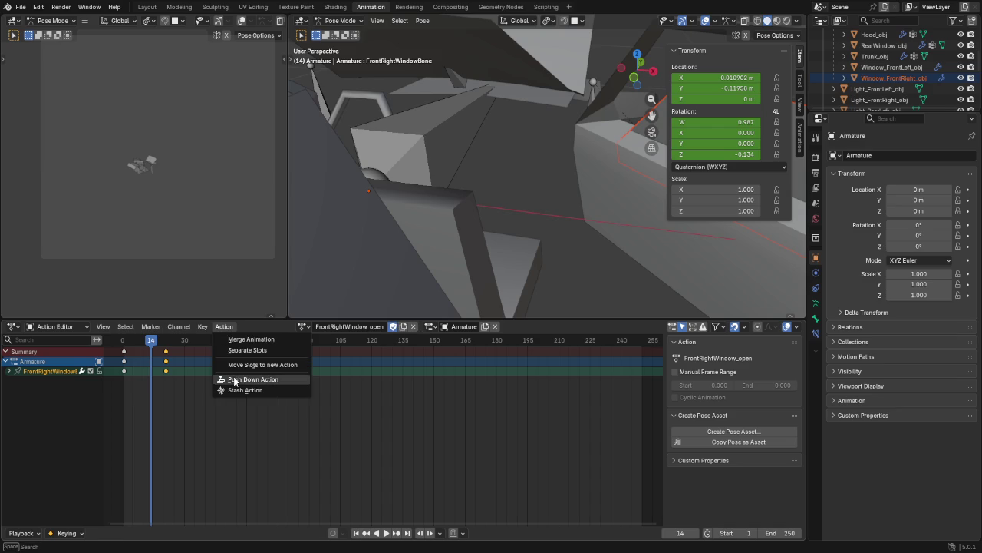
click(236, 379)
key(Home)
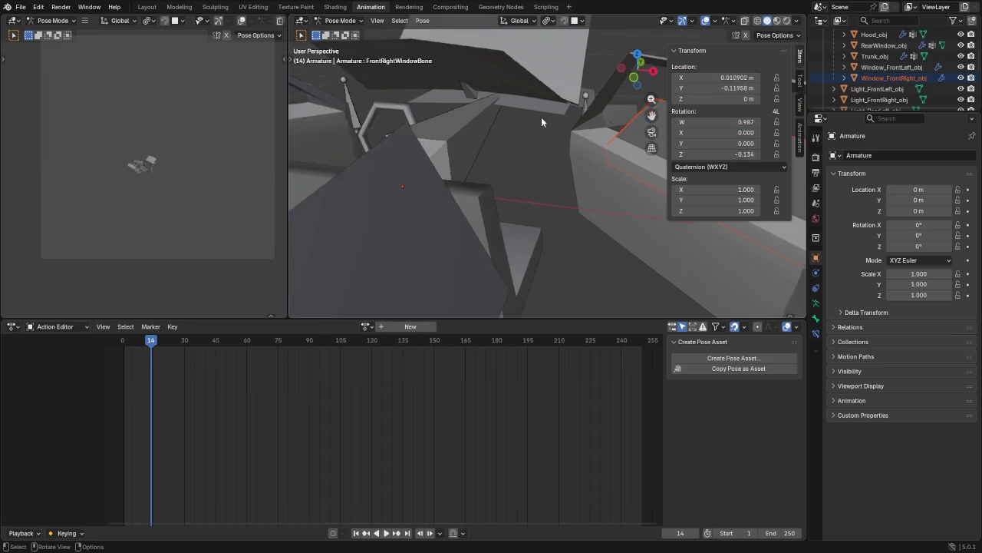
Step: Unhide the LightsFill object and the Rookie car body in the Outliner
drag(918, 111, 917, 278)
scroll(914, 198, up, 4)
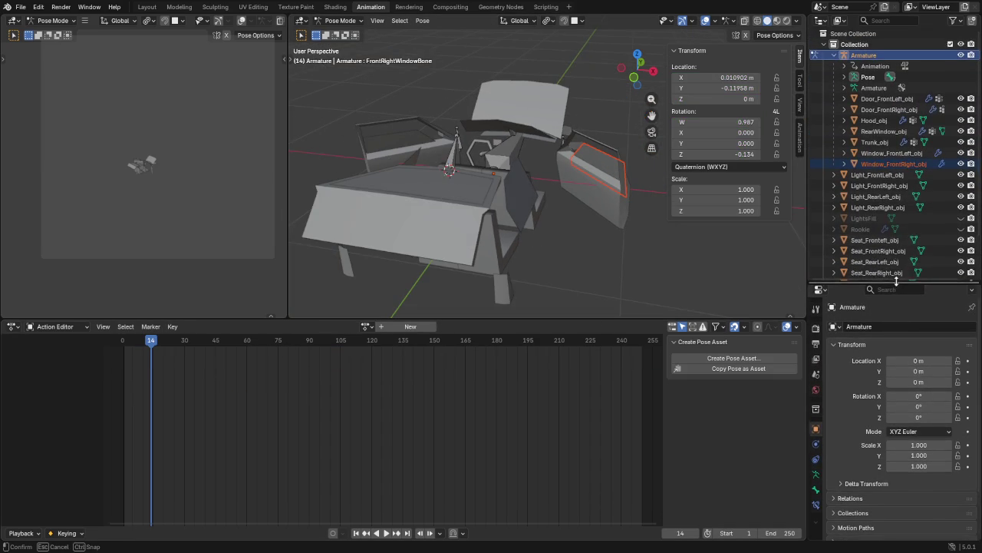
scroll(915, 197, down, 3)
scroll(915, 196, up, 1)
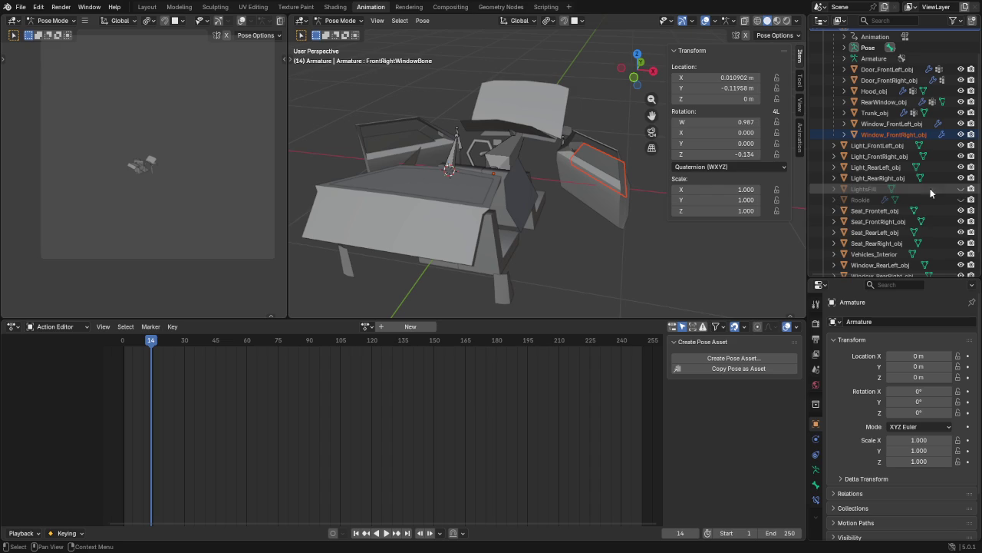
click(961, 188)
click(961, 199)
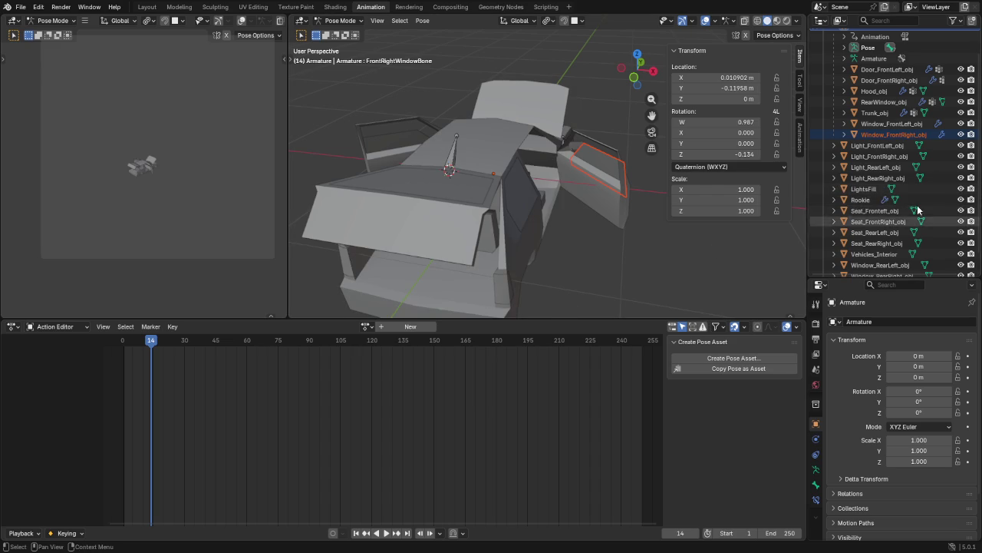
Step: Create Collection 2 under the Scene Collection and move LightsFill into it
mouse_move(875, 188)
mouse_down()
mouse_move(888, 216)
mouse_move(868, 36)
mouse_up()
scroll(888, 216, down, 1)
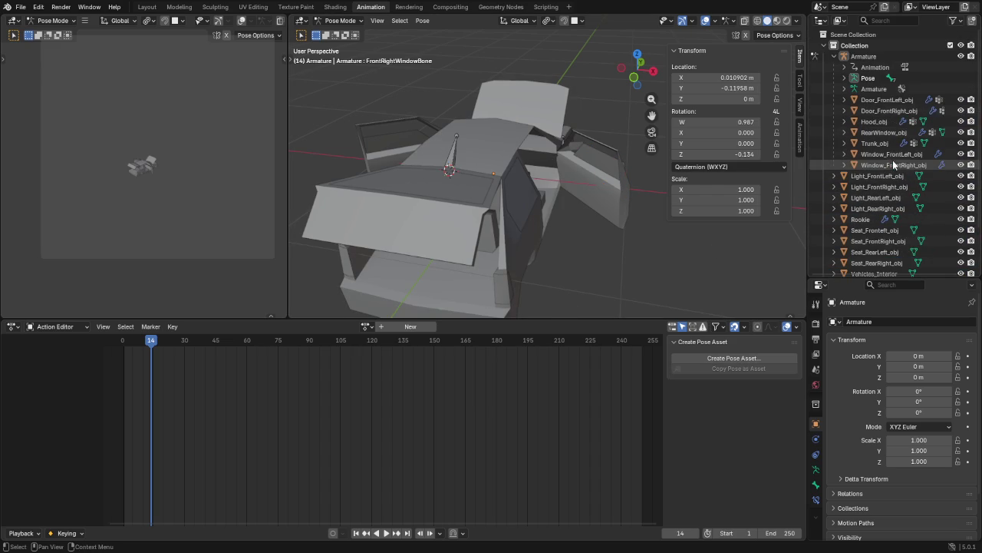
right_click(861, 36)
click(862, 36)
scroll(856, 192, down, 3)
drag(852, 265, 860, 254)
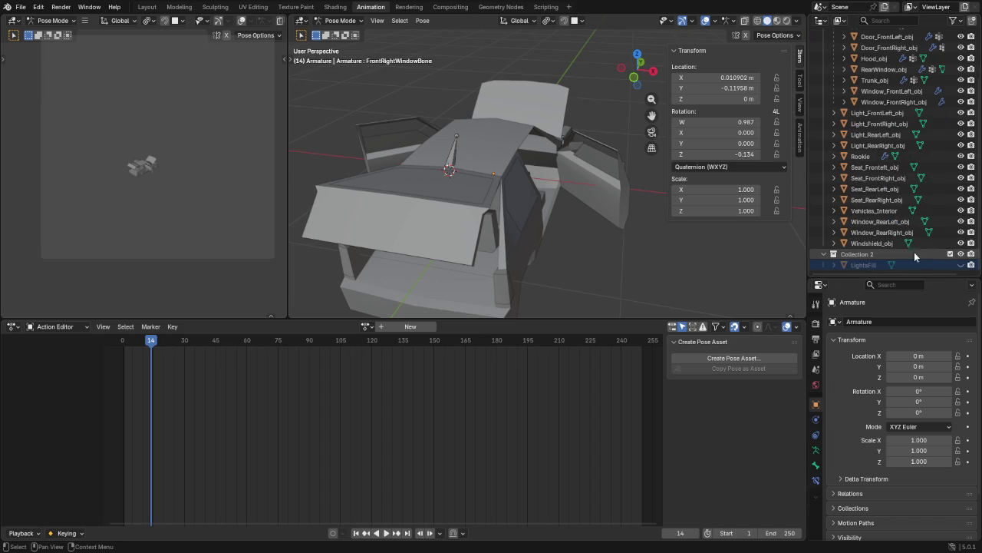
scroll(947, 168, up, 3)
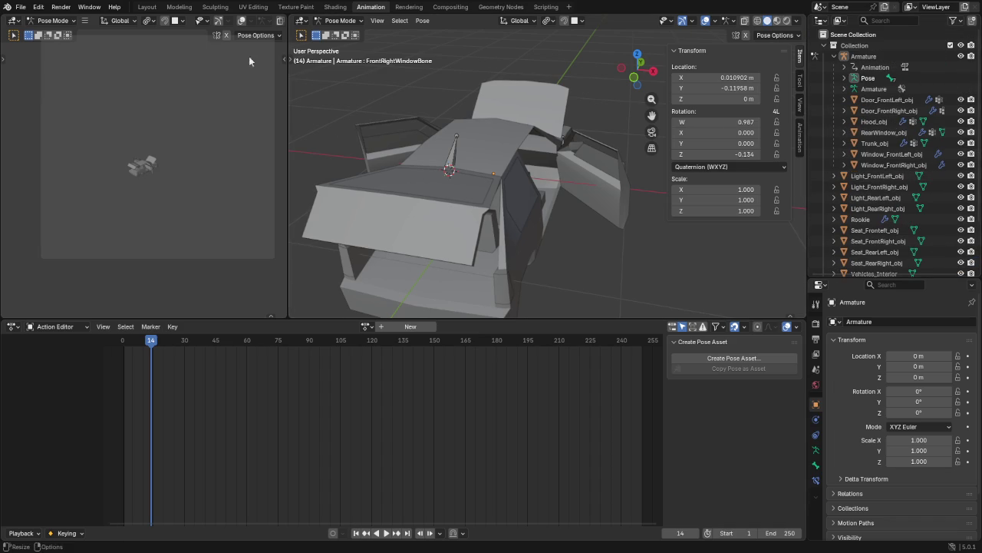
Step: Switch to the Layout workspace to view the posed car
click(146, 7)
mouse_move(420, 201)
middle_down()
mouse_move(501, 206)
mouse_move(423, 193)
mouse_move(241, 202)
mouse_move(508, 298)
middle_up()
key(ctrl)
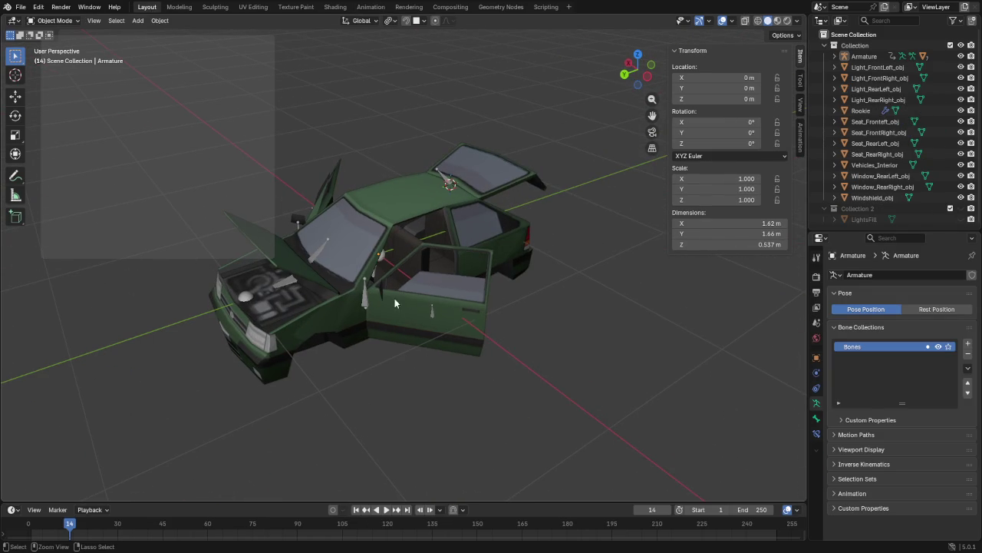
Step: Save the rigged car under the new file name pzka_Rookie.blend in PZK_blend
key(ctrl+s)
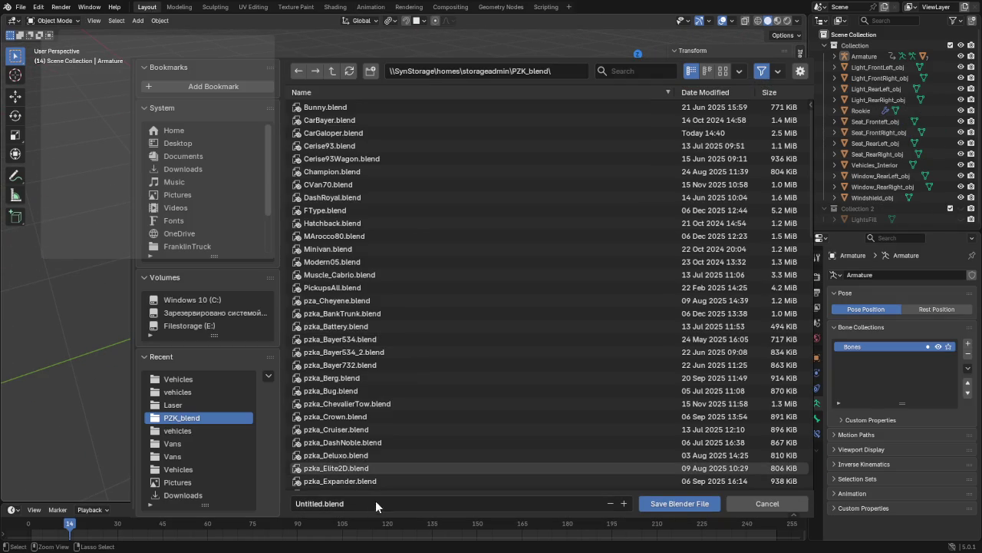
click(376, 502)
text(pzka_Rookie)
key(Return)
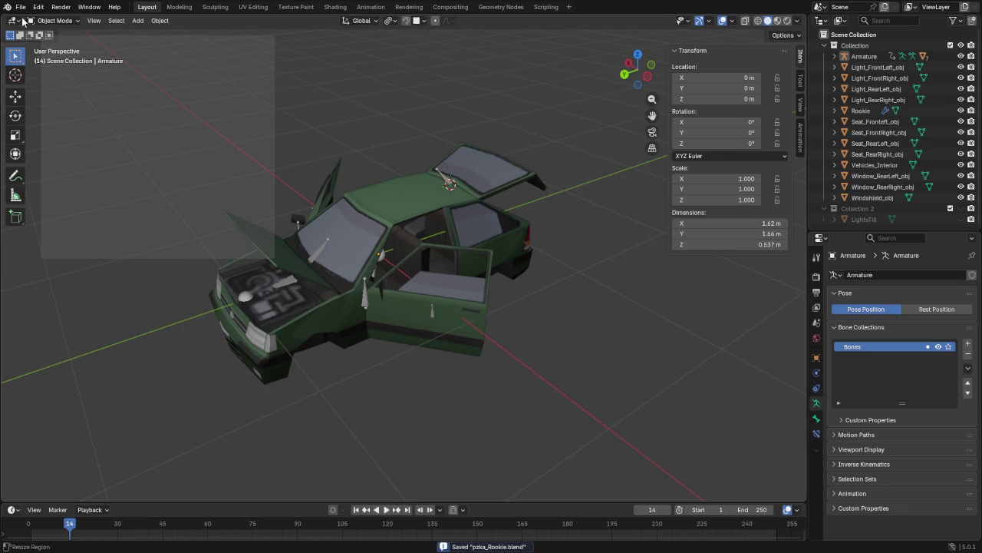
click(20, 7)
mouse_move(38, 172)
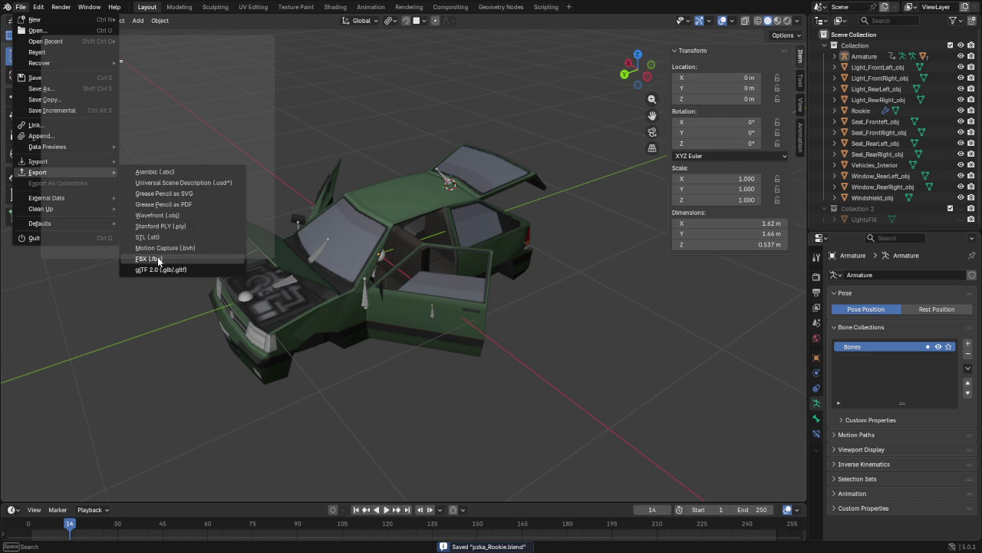
Step: Export pzka_Rookie.fbx to the vehicles folder using the visible armature-and-mesh preset
click(157, 258)
click(197, 405)
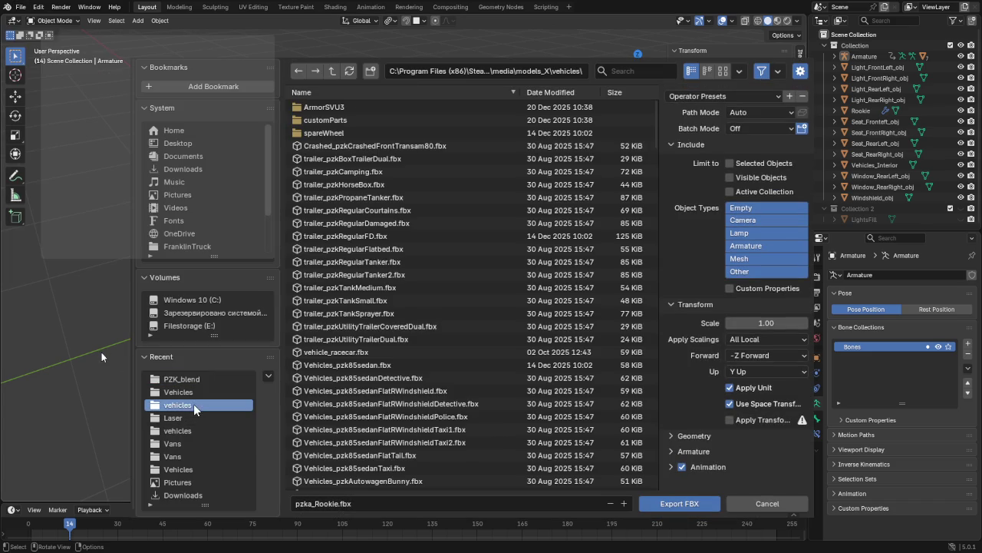
click(724, 99)
click(717, 131)
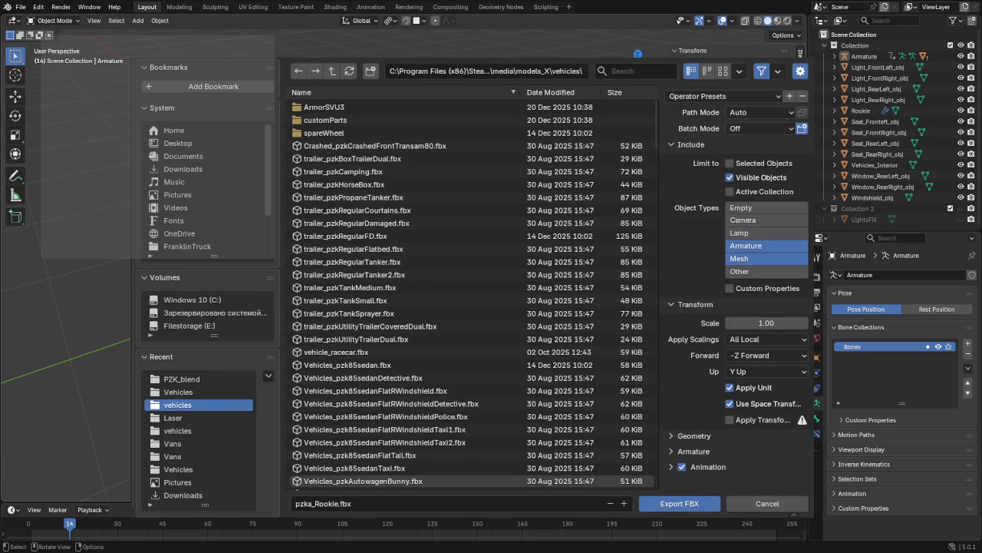
click(679, 503)
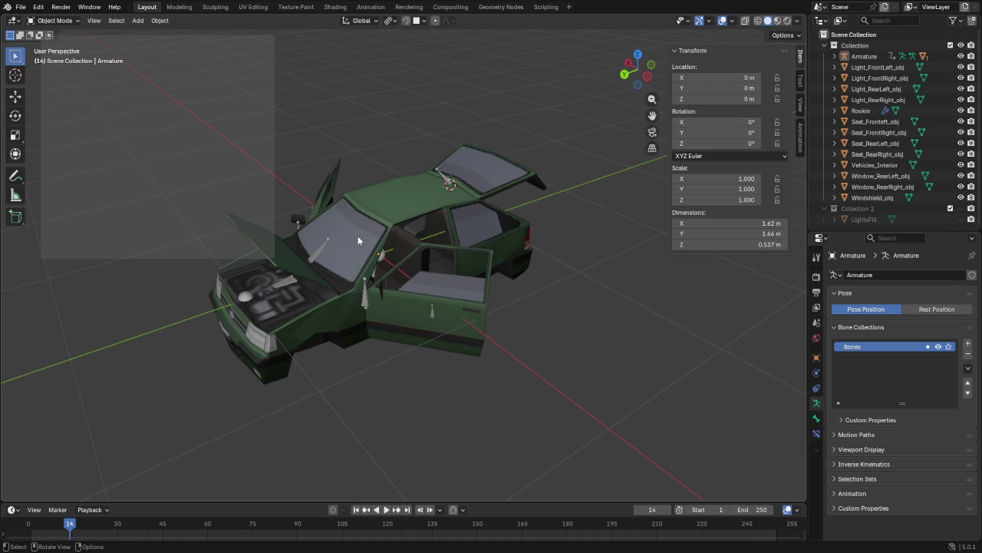